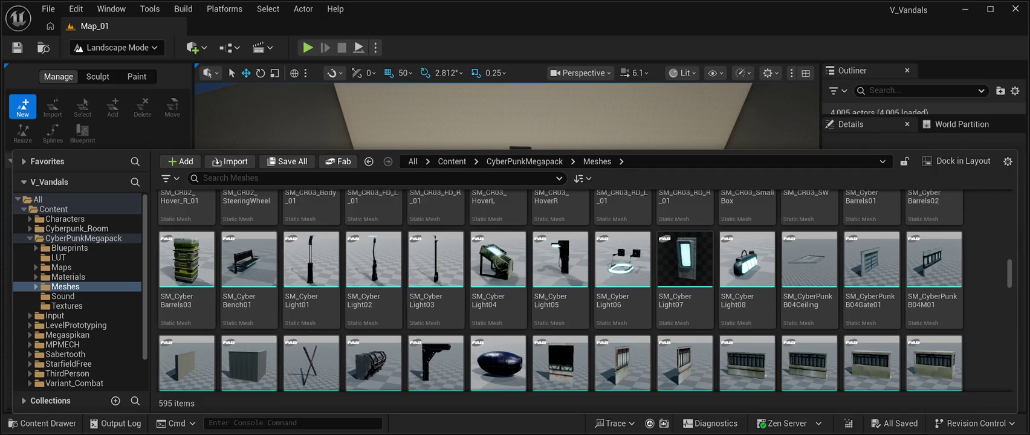
Step: Close the Content Drawer to reveal the green landscape grid preview and New Landscape settings
{"action": "key", "text": "ctrl+space"}
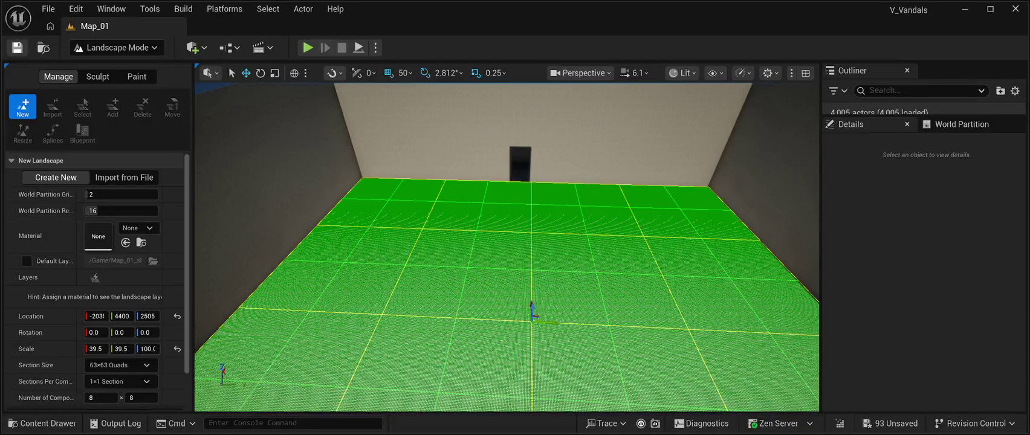
{"action": "left_click", "coordinate": [48, 8]}
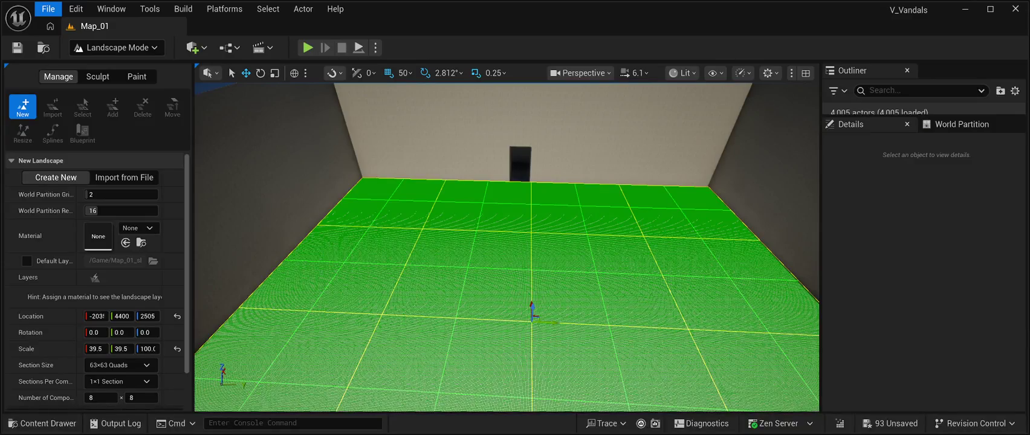
{"action": "left_click", "coordinate": [17, 47]}
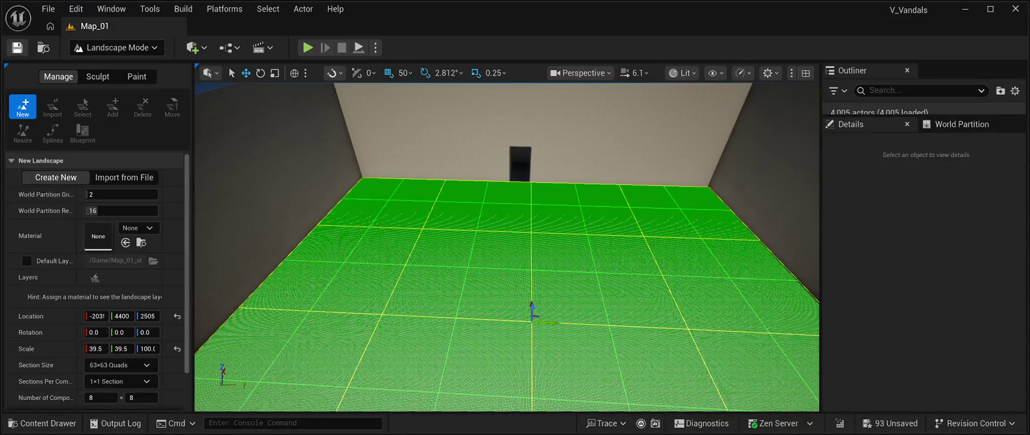
{"action": "left_click", "coordinate": [48, 8]}
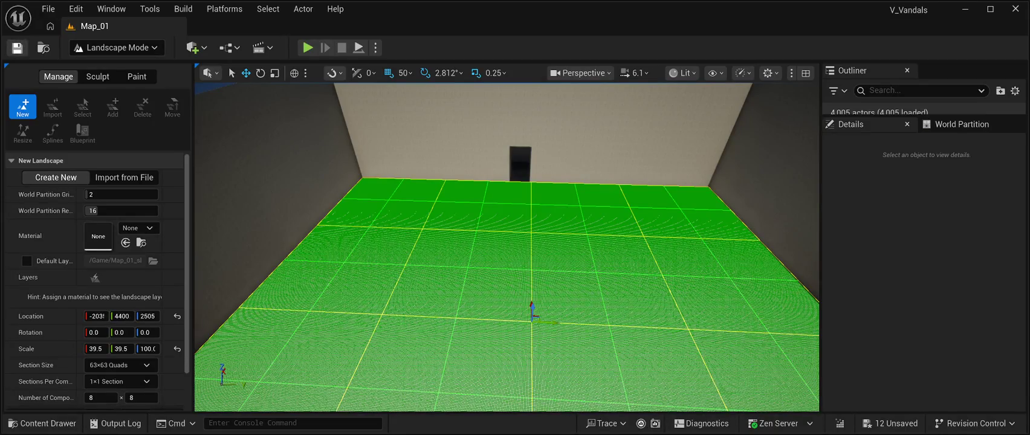
Step: Save all changes to Map_01 with Ctrl+Shift+S, then create the new 505×505 landscape
{"action": "left_click", "coordinate": [48, 9]}
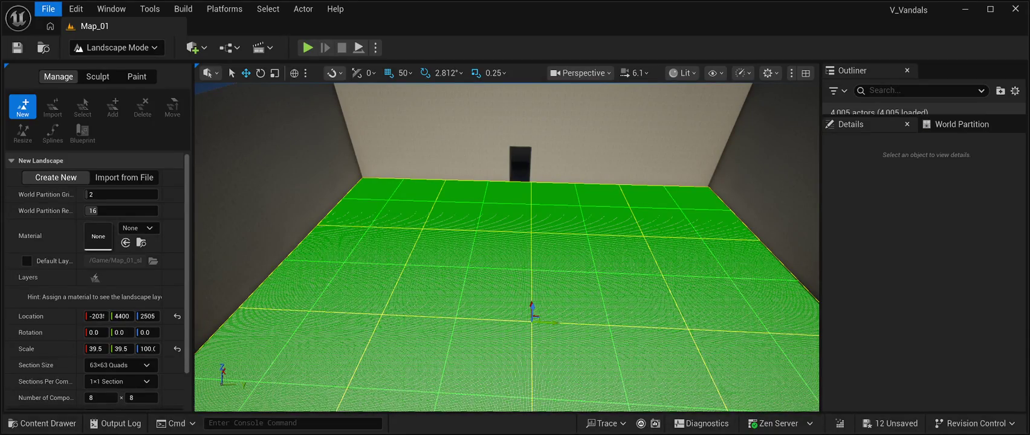
{"action": "key", "text": "ctrl+shift+s"}
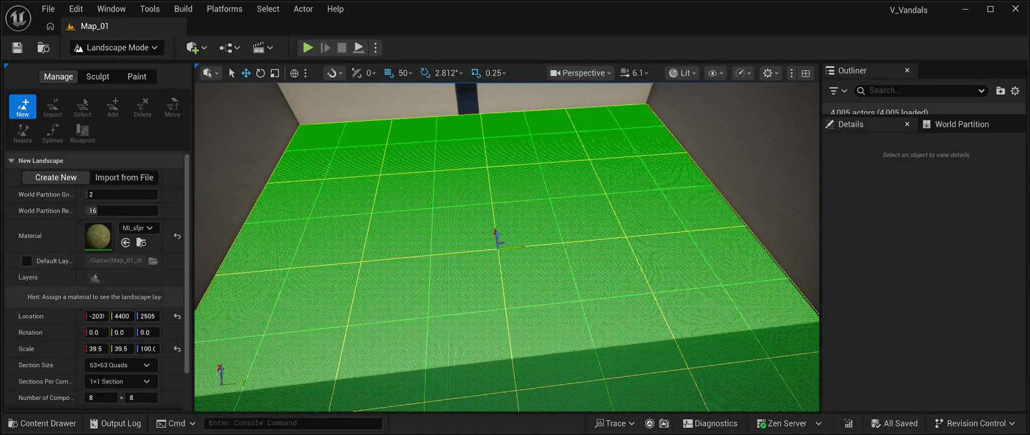
{"action": "left_click", "coordinate": [139, 401]}
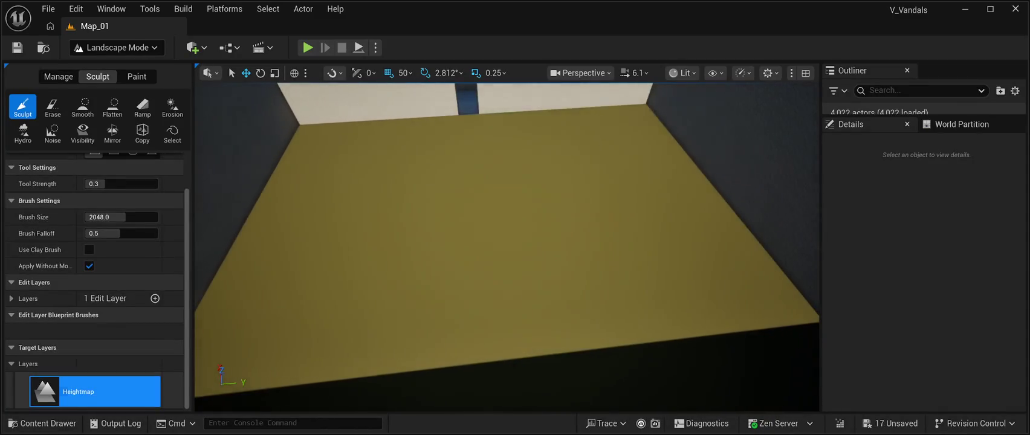
Step: Fly the viewport camera across the room and down to inspect the new landscape floor
{"action": "mouse_move", "coordinate": [465, 270]}
{"action": "left_mouse_down"}
{"action": "mouse_move", "coordinate": [496, 260]}
{"action": "mouse_move", "coordinate": [483, 284]}
{"action": "mouse_move", "coordinate": [532, 266]}
{"action": "mouse_move", "coordinate": [459, 260]}
{"action": "mouse_move", "coordinate": [484, 254]}
{"action": "mouse_move", "coordinate": [487, 306]}
{"action": "mouse_move", "coordinate": [487, 242]}
{"action": "mouse_move", "coordinate": [487, 303]}
{"action": "mouse_move", "coordinate": [507, 302]}
{"action": "left_mouse_up"}
{"action": "scroll", "coordinate": [507, 248], "scroll_direction": "down", "scroll_amount": 4}
{"action": "mouse_move", "coordinate": [506, 247]}
{"action": "left_mouse_down"}
{"action": "mouse_move", "coordinate": [507, 200]}
{"action": "mouse_move", "coordinate": [506, 260]}
{"action": "mouse_move", "coordinate": [505, 169]}
{"action": "left_mouse_up"}
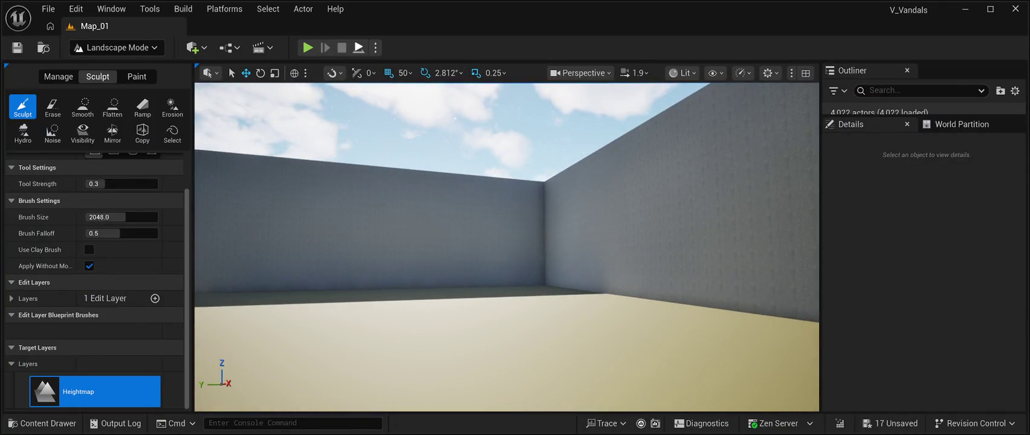
{"action": "left_click", "coordinate": [358, 47]}
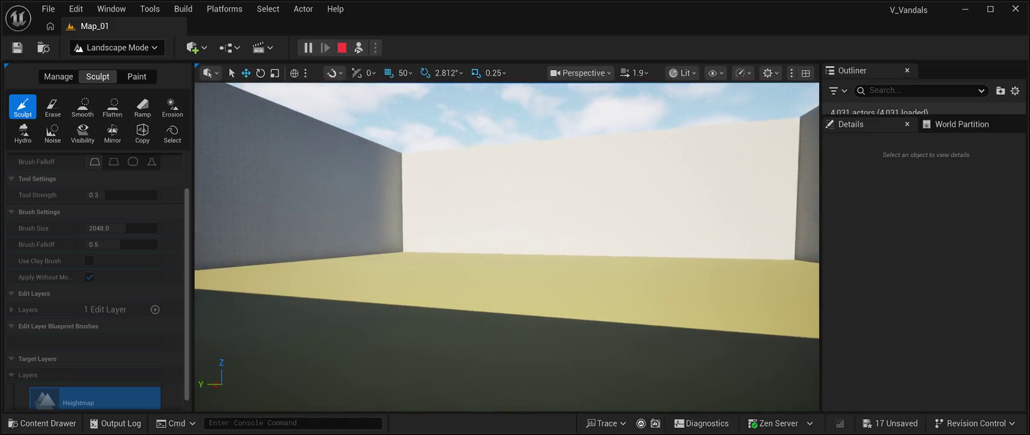
{"action": "mouse_move", "coordinate": [506, 248]}
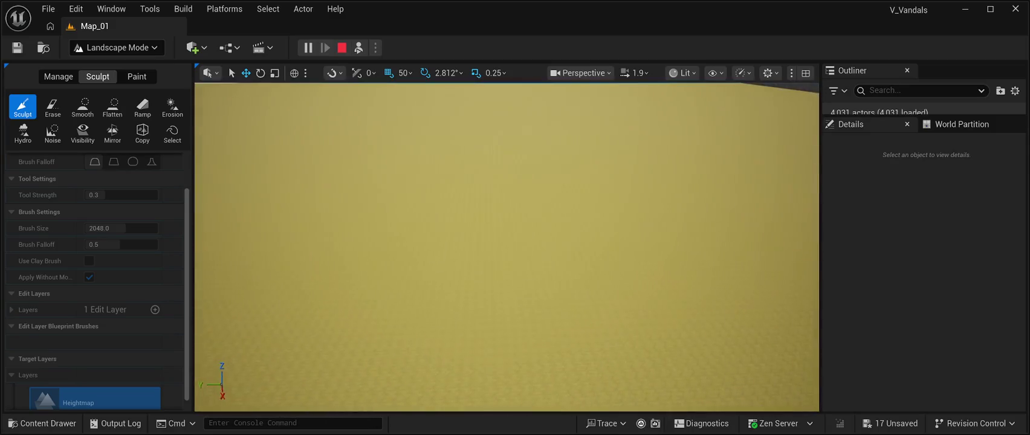
{"action": "key", "text": "w"}
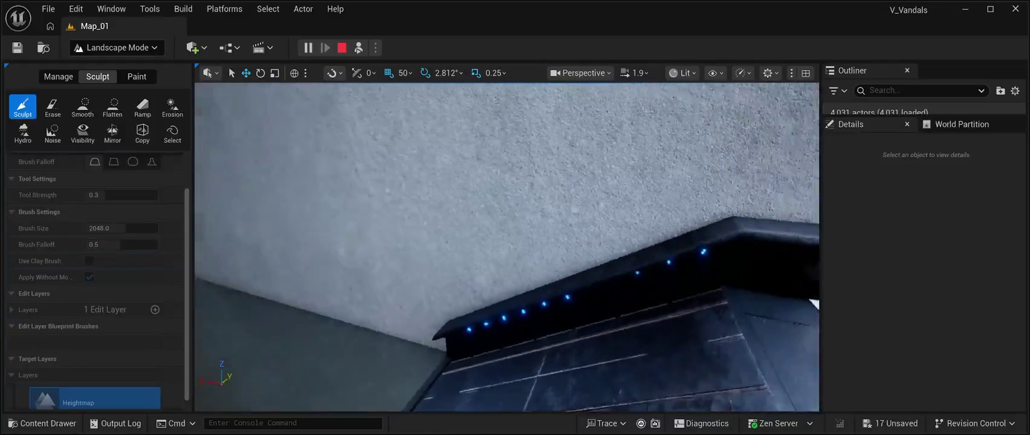
{"action": "key", "text": "w"}
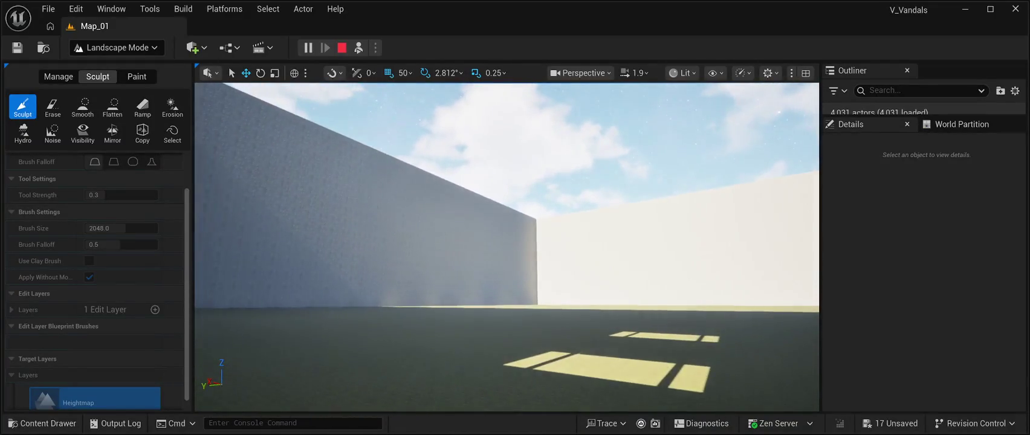
{"action": "key", "text": "Escape"}
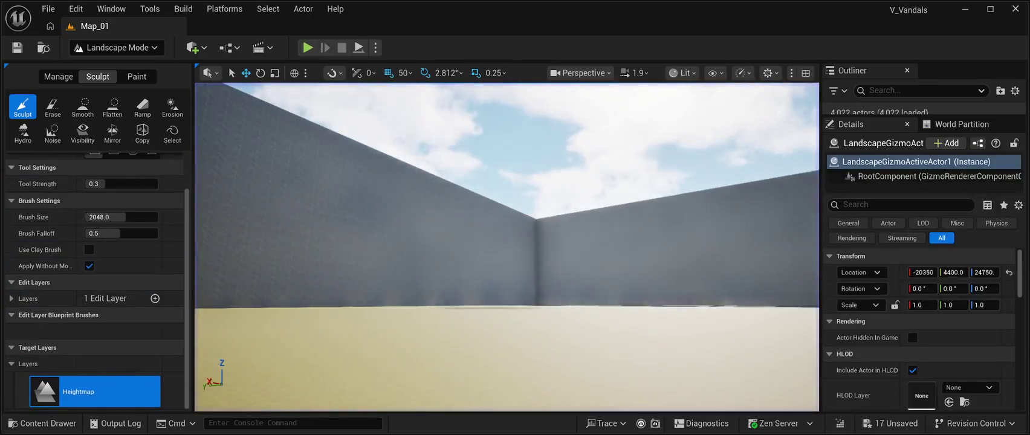
{"action": "key", "text": "ctrl+space"}
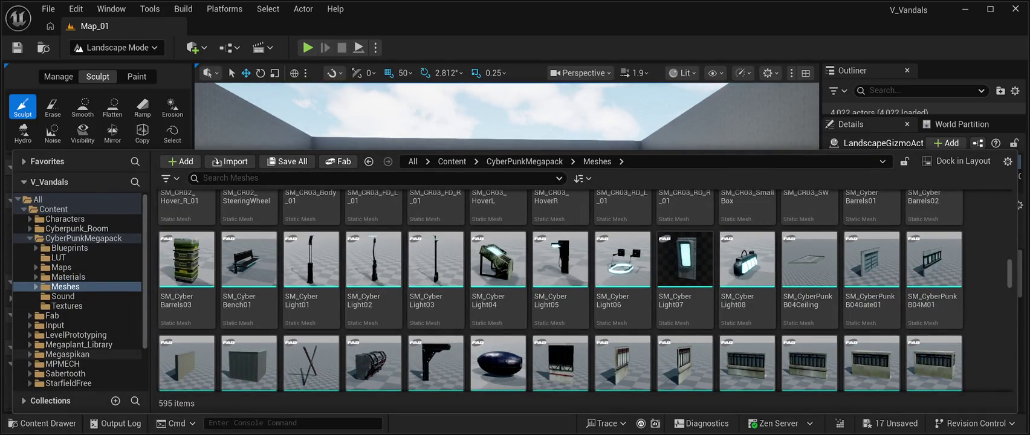
{"action": "left_click", "coordinate": [30, 344]}
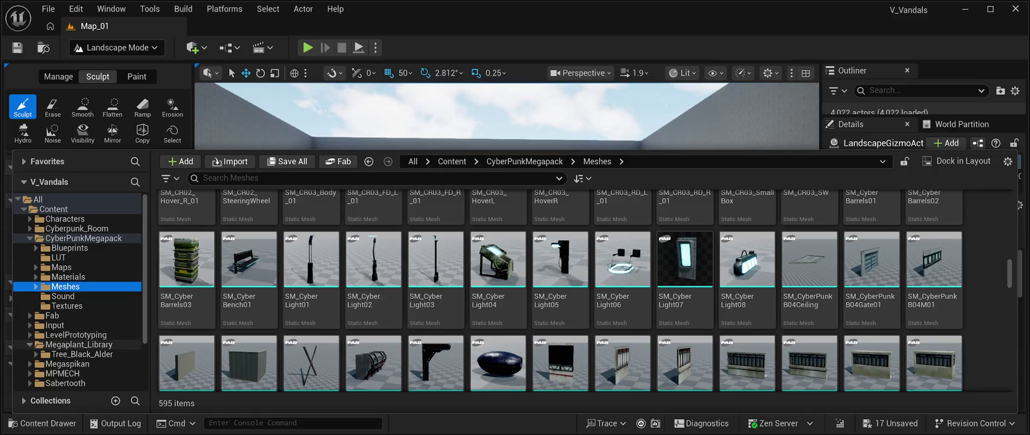
{"action": "left_click", "coordinate": [82, 354]}
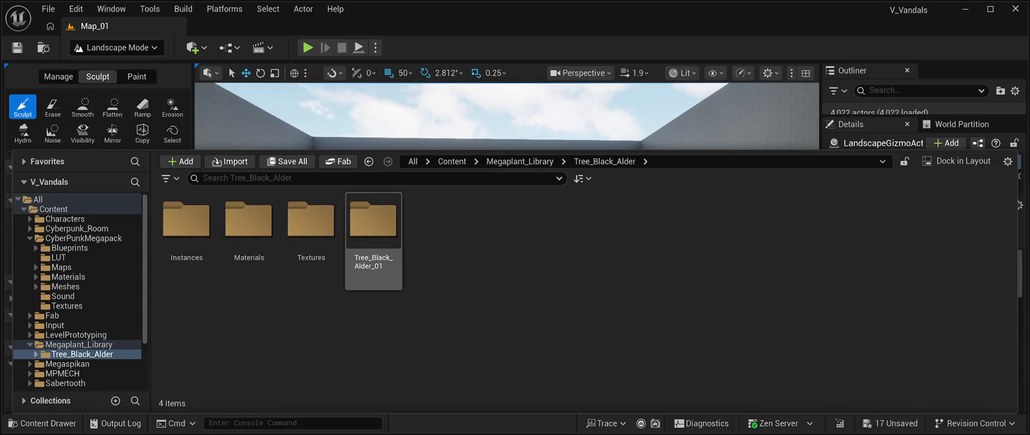
{"action": "double_click", "coordinate": [372, 224]}
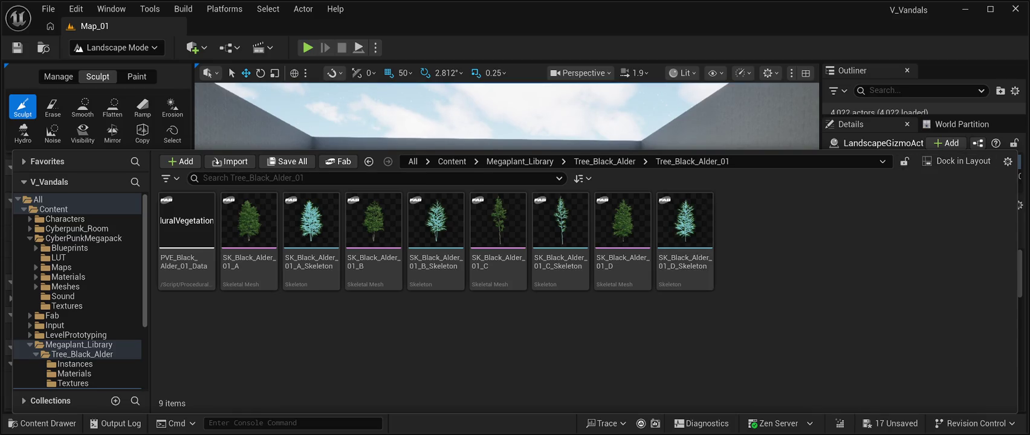
{"action": "key", "text": "ctrl+space"}
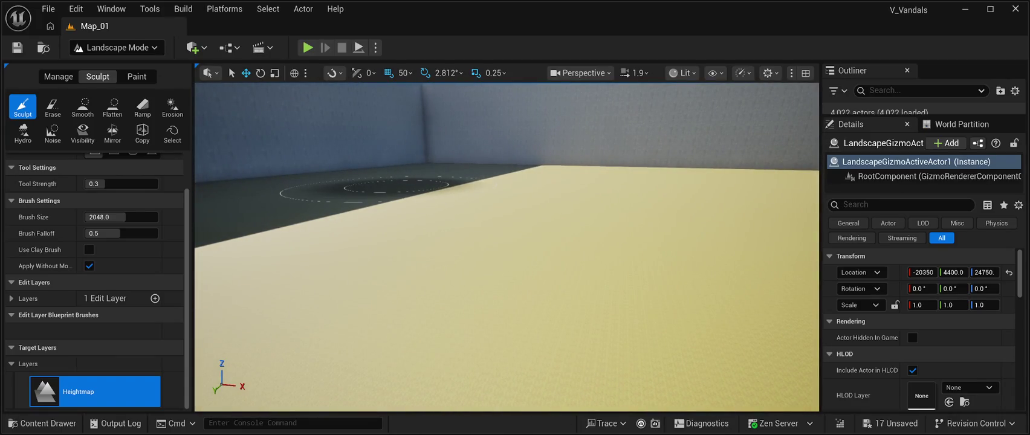
Step: Drag a sculpt stroke across the yellow landscape floor with the 2048-size, 0.3-strength brush
{"action": "left_click_drag", "start_coordinate": [365, 190], "coordinate": [423, 368]}
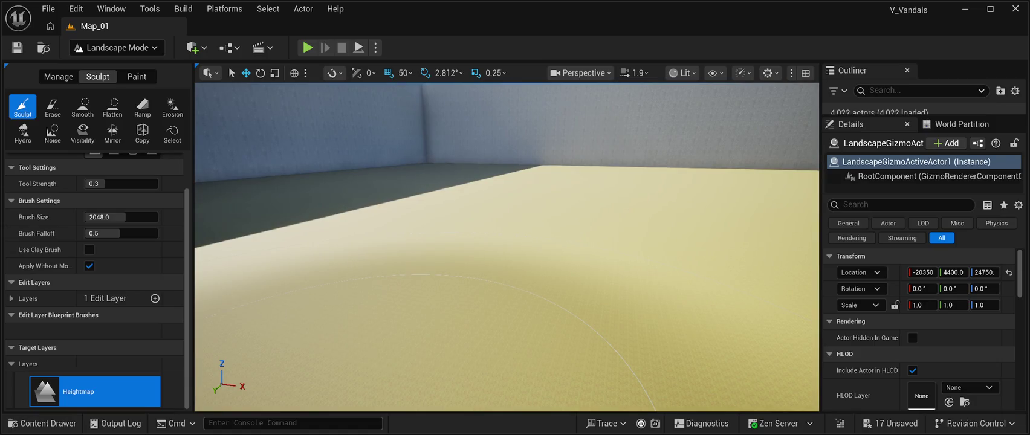
Step: Tilt the view up over the walled area with its flat yellow floor
{"action": "mouse_move", "coordinate": [506, 247]}
{"action": "left_mouse_down"}
{"action": "mouse_move", "coordinate": [506, 145]}
{"action": "mouse_move", "coordinate": [506, 241]}
{"action": "mouse_move", "coordinate": [484, 242]}
{"action": "mouse_move", "coordinate": [519, 242]}
{"action": "mouse_move", "coordinate": [520, 230]}
{"action": "left_mouse_up"}
Step: Raise mounds in front of the doorway wall, briefly trying Ramp before returning to Sculpt
{"action": "left_click_drag", "start_coordinate": [478, 305], "coordinate": [494, 339]}
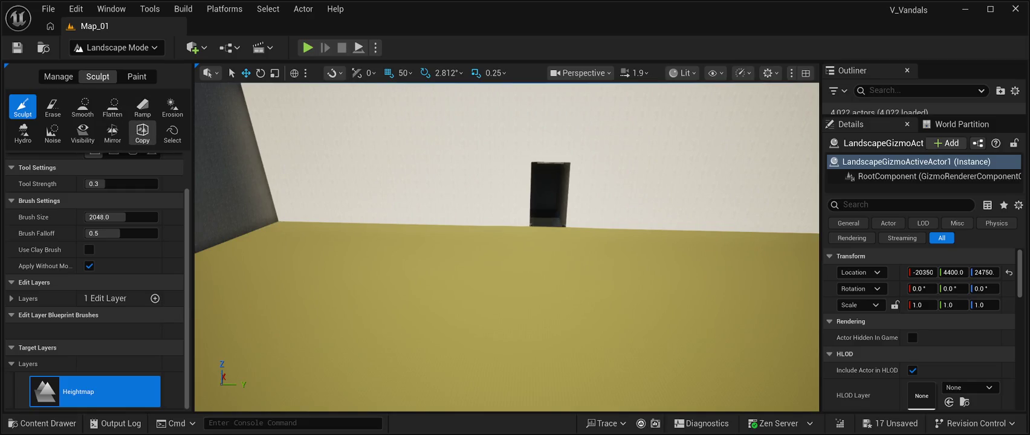
{"action": "left_click", "coordinate": [142, 106]}
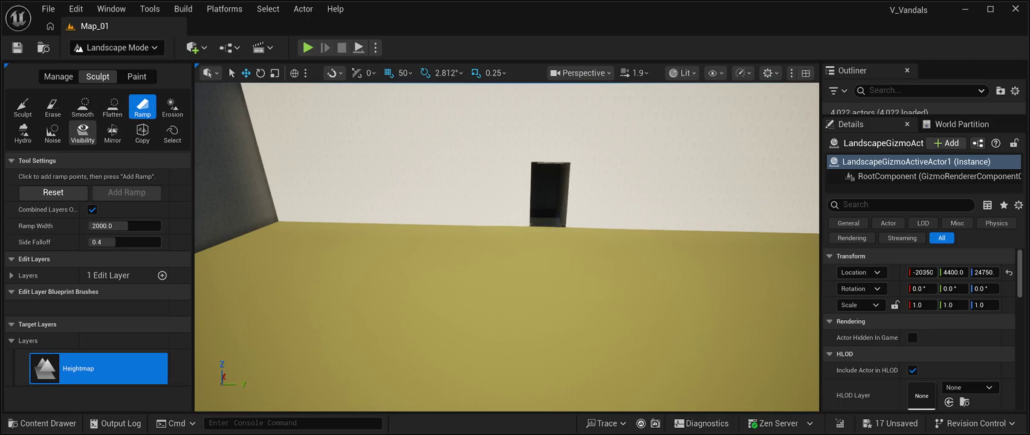
{"action": "left_click", "coordinate": [23, 106]}
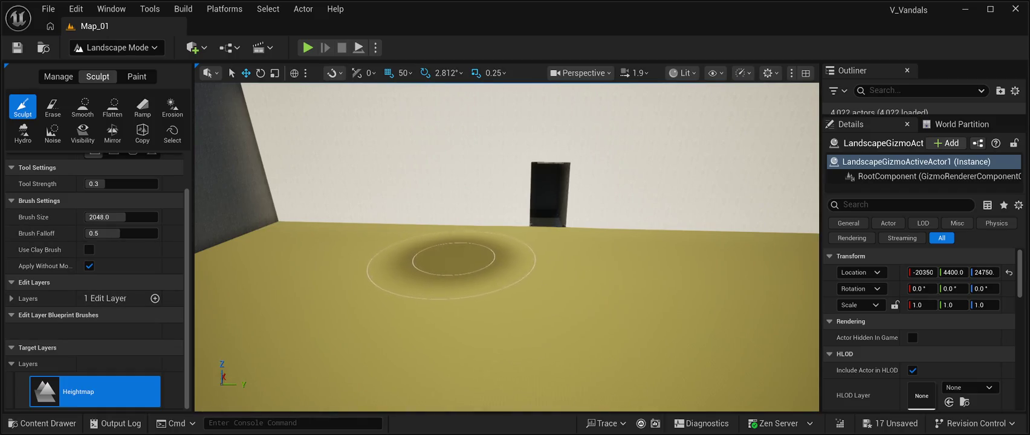
{"action": "mouse_move", "coordinate": [451, 256]}
{"action": "left_mouse_down"}
{"action": "mouse_move", "coordinate": [478, 272]}
{"action": "mouse_move", "coordinate": [448, 314]}
{"action": "mouse_move", "coordinate": [396, 344]}
{"action": "left_mouse_up"}
Step: Sculpt more bumps leftward and another trail of mounds across the floor
{"action": "key", "text": "w"}
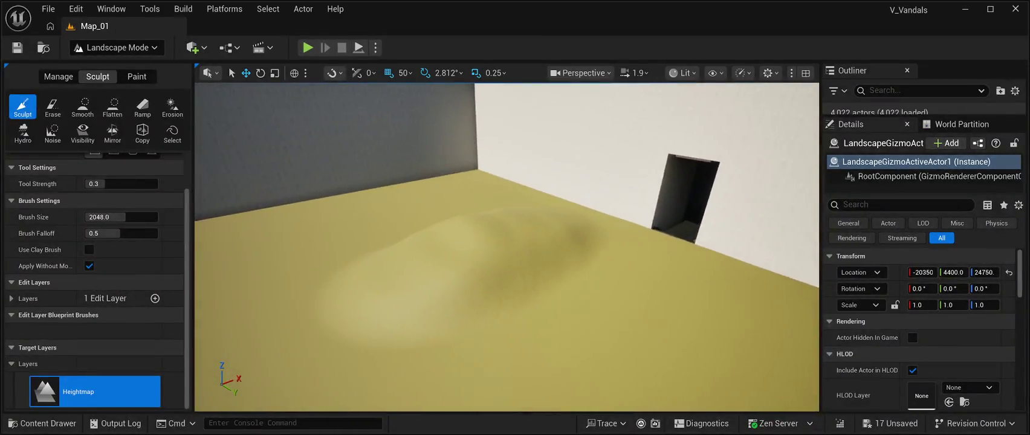
{"action": "key", "text": "w"}
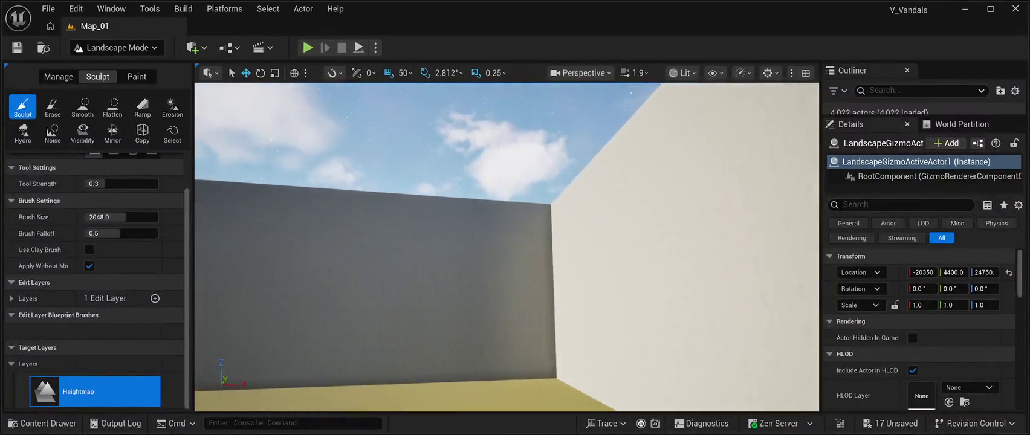
{"action": "key", "text": "s"}
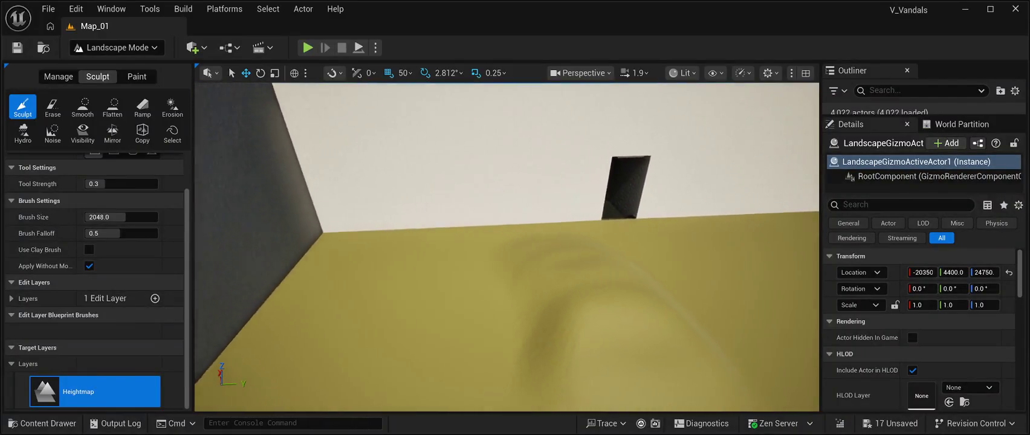
{"action": "mouse_move", "coordinate": [467, 274]}
{"action": "left_mouse_down"}
{"action": "mouse_move", "coordinate": [425, 344]}
{"action": "mouse_move", "coordinate": [436, 344]}
{"action": "mouse_move", "coordinate": [406, 287]}
{"action": "left_mouse_up"}
{"action": "key", "text": "w"}
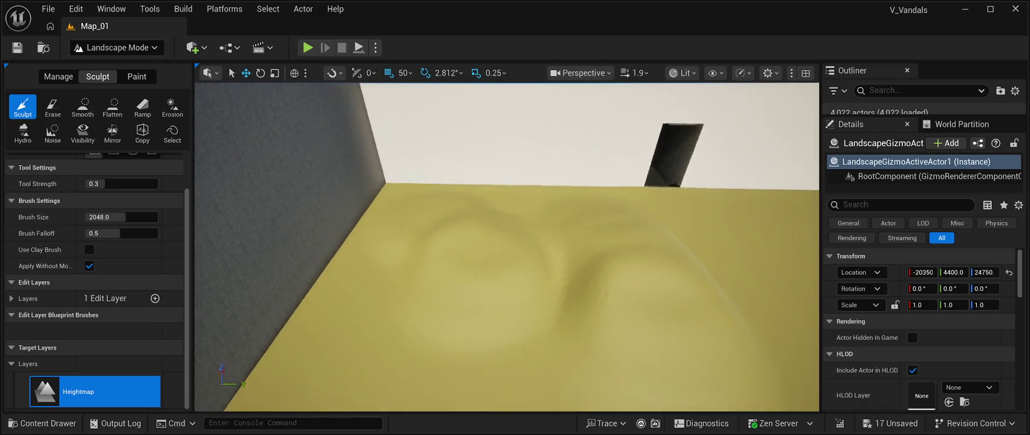
{"action": "key", "text": "s"}
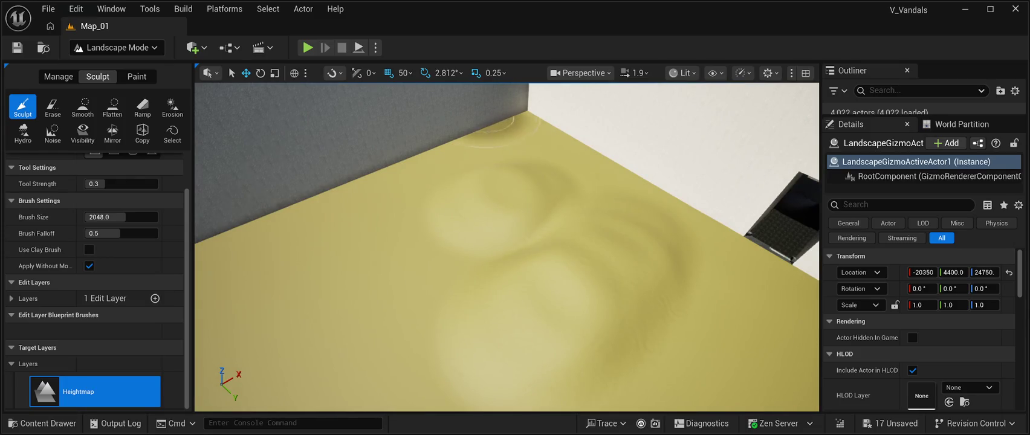
{"action": "key", "text": "w"}
{"action": "key", "text": "s"}
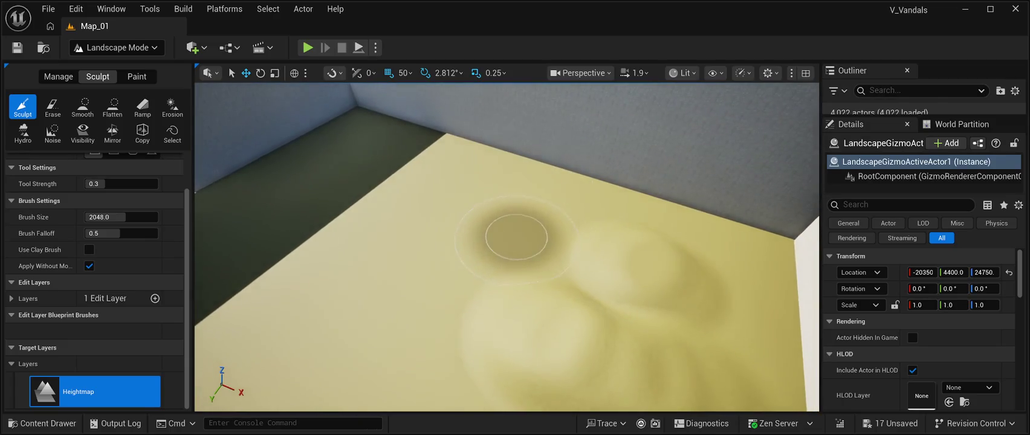
{"action": "mouse_move", "coordinate": [477, 237]}
{"action": "left_mouse_down"}
{"action": "mouse_move", "coordinate": [425, 231]}
{"action": "mouse_move", "coordinate": [395, 302]}
{"action": "mouse_move", "coordinate": [365, 301]}
{"action": "mouse_move", "coordinate": [365, 218]}
{"action": "mouse_move", "coordinate": [365, 284]}
{"action": "mouse_move", "coordinate": [365, 253]}
{"action": "mouse_move", "coordinate": [315, 266]}
{"action": "mouse_move", "coordinate": [362, 266]}
{"action": "mouse_move", "coordinate": [363, 290]}
{"action": "mouse_move", "coordinate": [363, 266]}
{"action": "mouse_move", "coordinate": [466, 261]}
{"action": "left_mouse_up"}
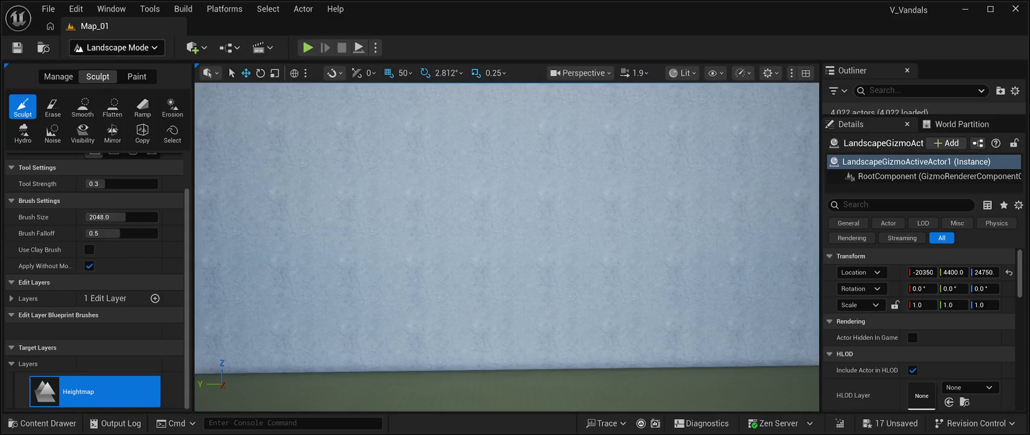
Step: Undo five sculpt strokes with Ctrl+Z, then face the far wall in Selection Mode
{"action": "left_click", "coordinate": [75, 9]}
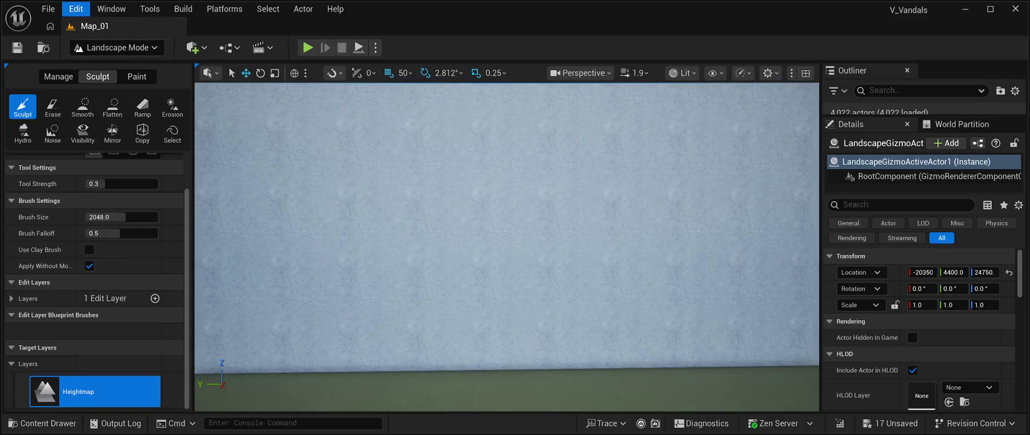
{"action": "left_click", "coordinate": [76, 8]}
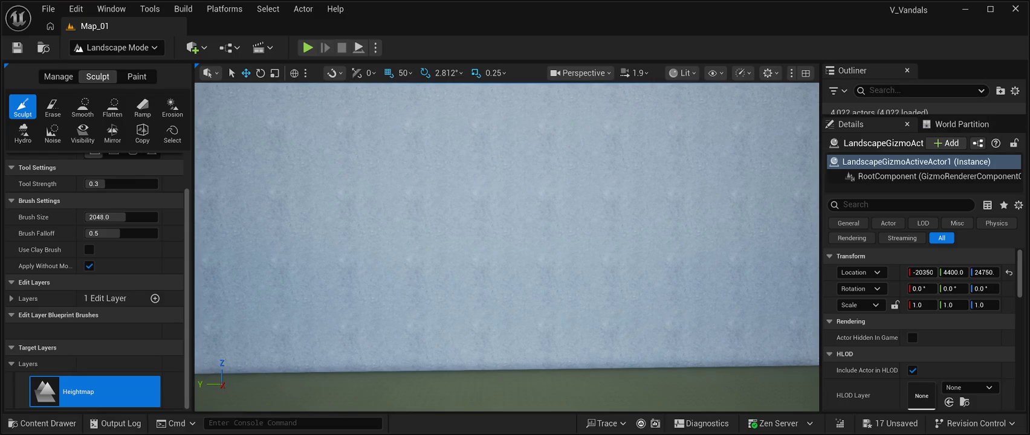
{"action": "key", "text": "f"}
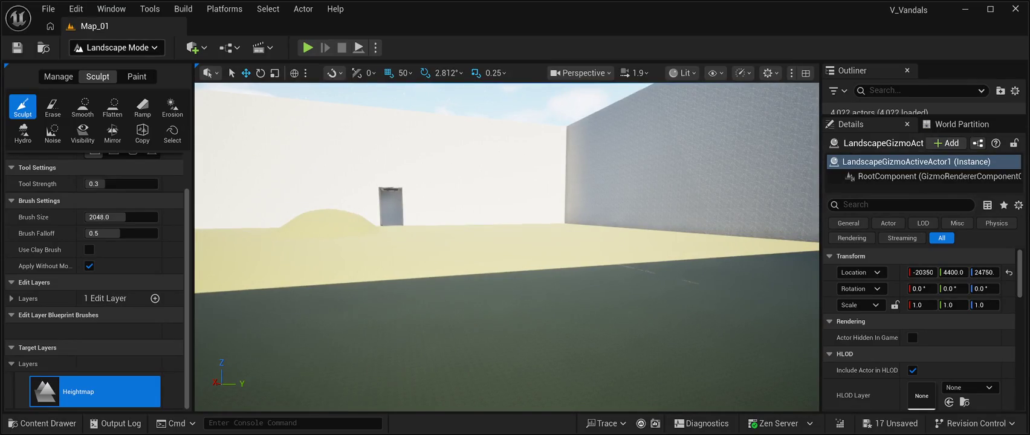
{"action": "key", "text": "ctrl+z"}
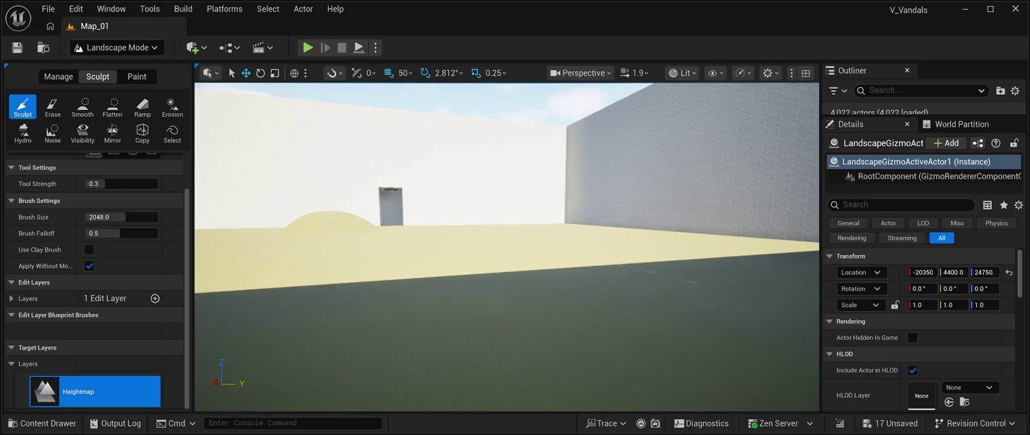
{"action": "key", "text": "ctrl+z"}
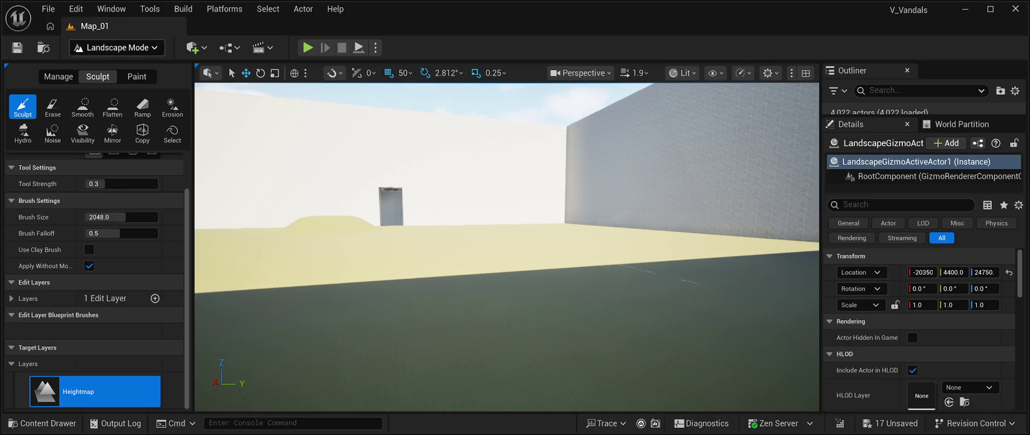
{"action": "key", "text": "ctrl+z"}
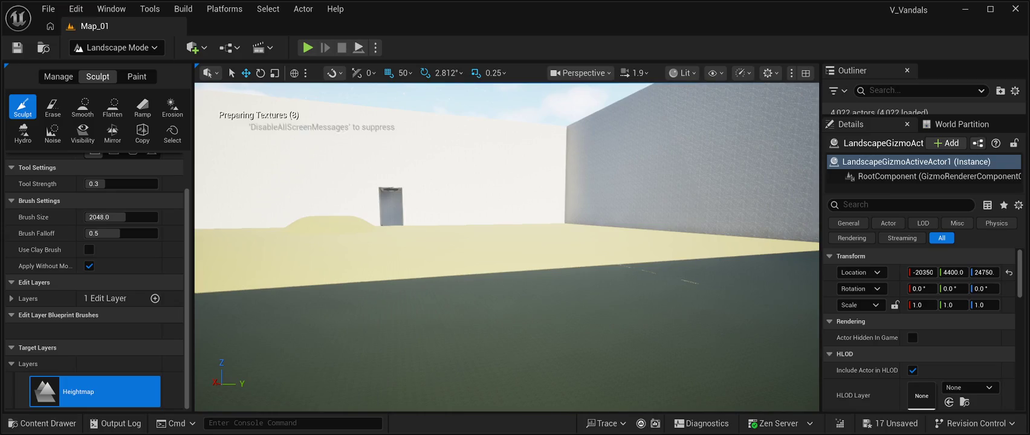
{"action": "key", "text": "ctrl+z"}
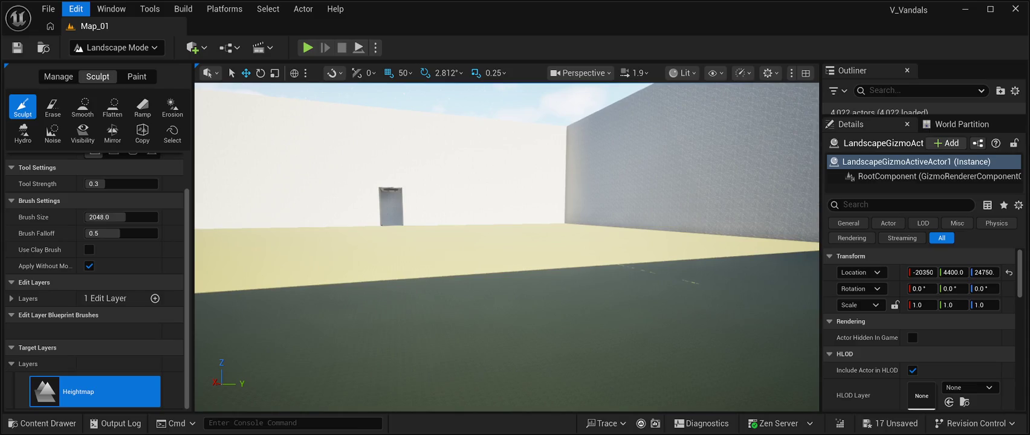
{"action": "key", "text": "ctrl+z"}
{"action": "mouse_move", "coordinate": [507, 241]}
{"action": "left_mouse_down"}
{"action": "mouse_move", "coordinate": [387, 242]}
{"action": "mouse_move", "coordinate": [405, 241]}
{"action": "mouse_move", "coordinate": [402, 209]}
{"action": "mouse_move", "coordinate": [441, 154]}
{"action": "mouse_move", "coordinate": [308, 159]}
{"action": "mouse_move", "coordinate": [308, 189]}
{"action": "mouse_move", "coordinate": [284, 196]}
{"action": "mouse_move", "coordinate": [296, 190]}
{"action": "mouse_move", "coordinate": [275, 187]}
{"action": "mouse_move", "coordinate": [302, 177]}
{"action": "mouse_move", "coordinate": [279, 184]}
{"action": "left_mouse_up"}
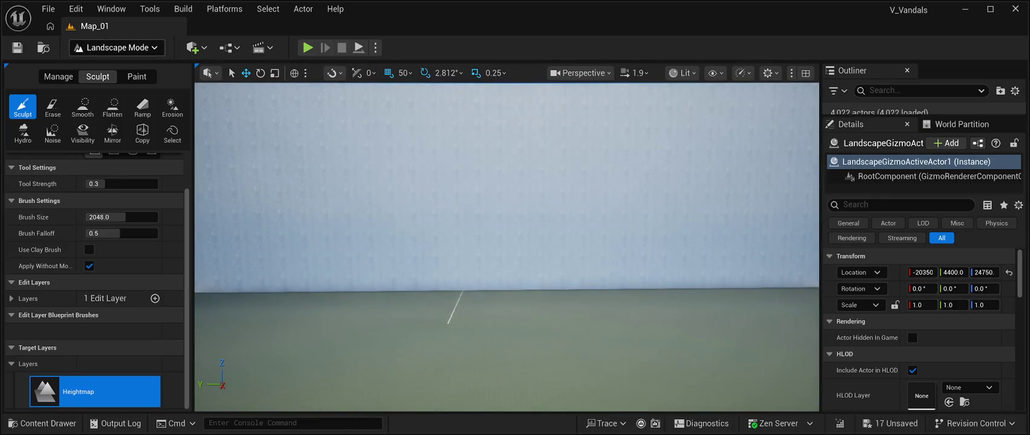
{"action": "key", "text": "shift+1"}
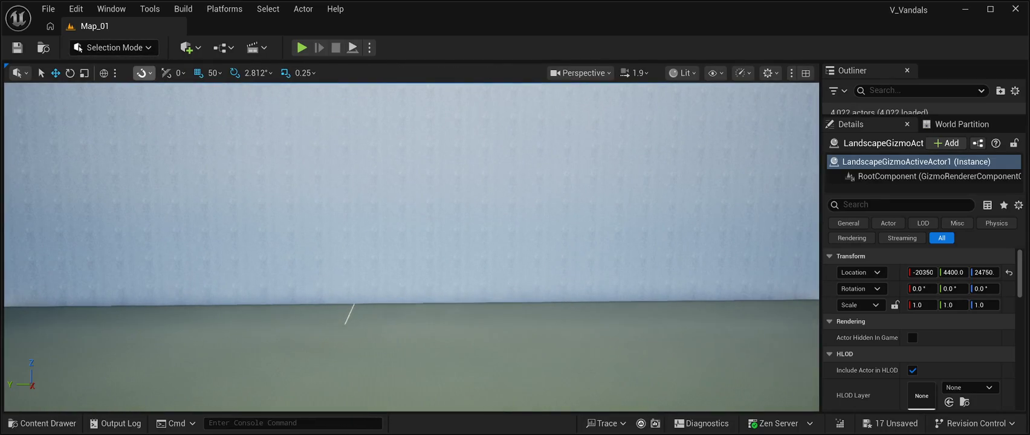
Step: Delete the stacked wall blocks in one column to open a doorway down to the floor
{"action": "left_click_drag", "start_coordinate": [279, 185], "coordinate": [279, 195]}
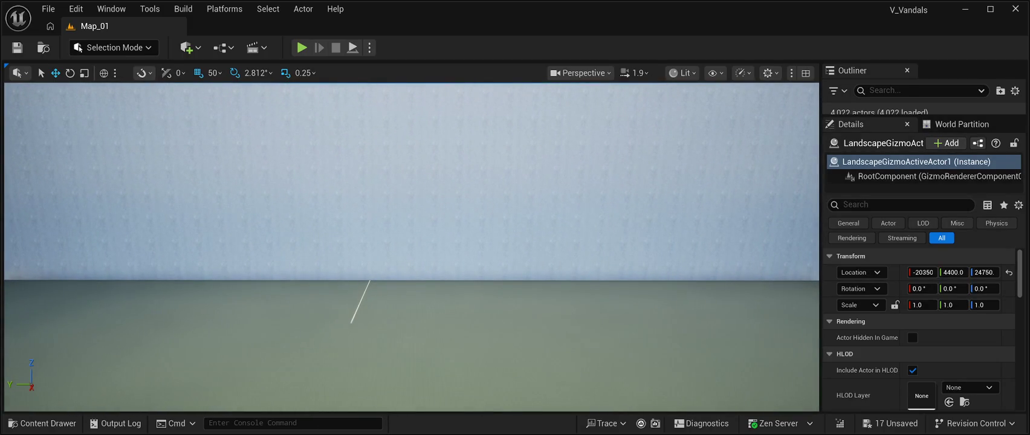
{"action": "left_click", "coordinate": [379, 265]}
{"action": "left_click", "coordinate": [380, 289]}
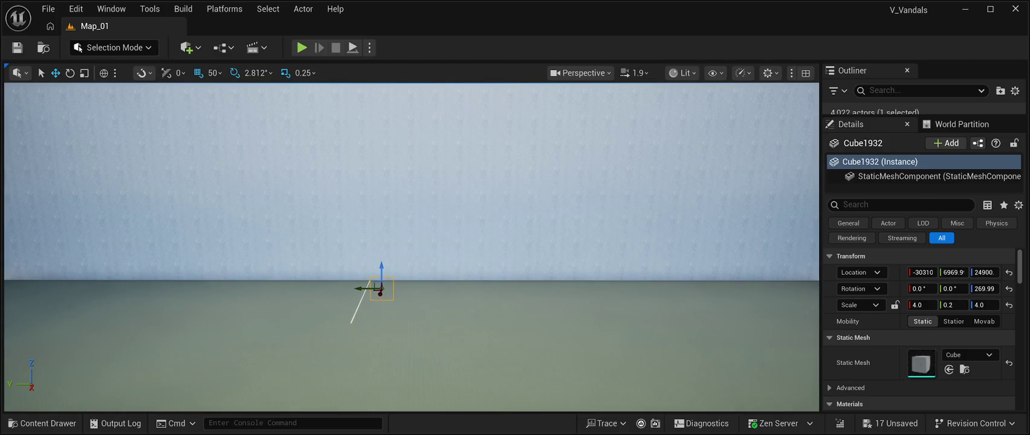
{"action": "key", "text": "f"}
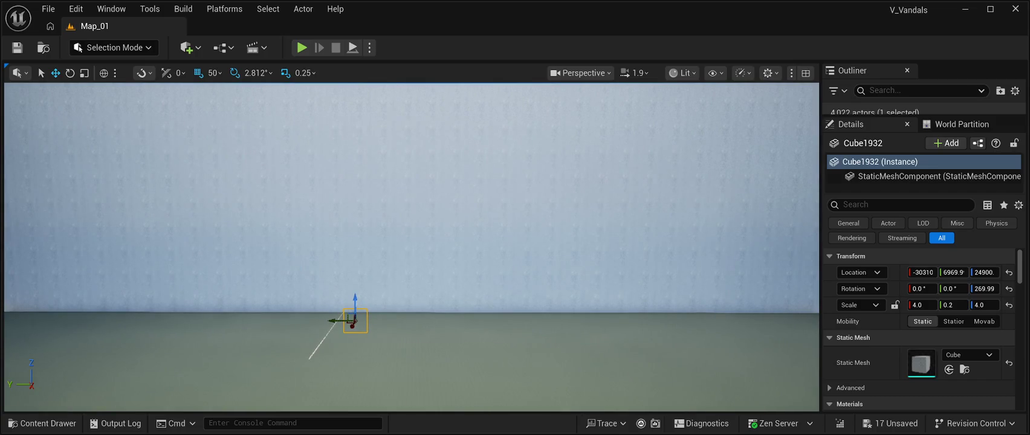
{"action": "key", "text": "Delete"}
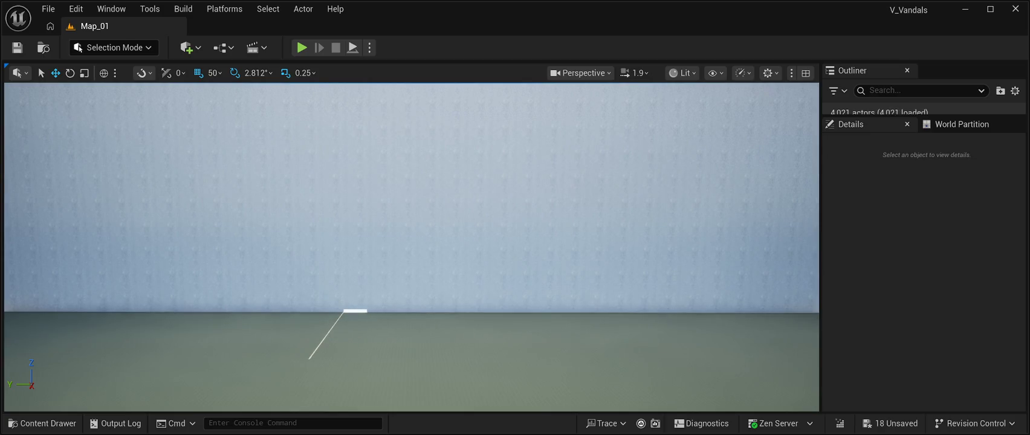
{"action": "left_click", "coordinate": [355, 310]}
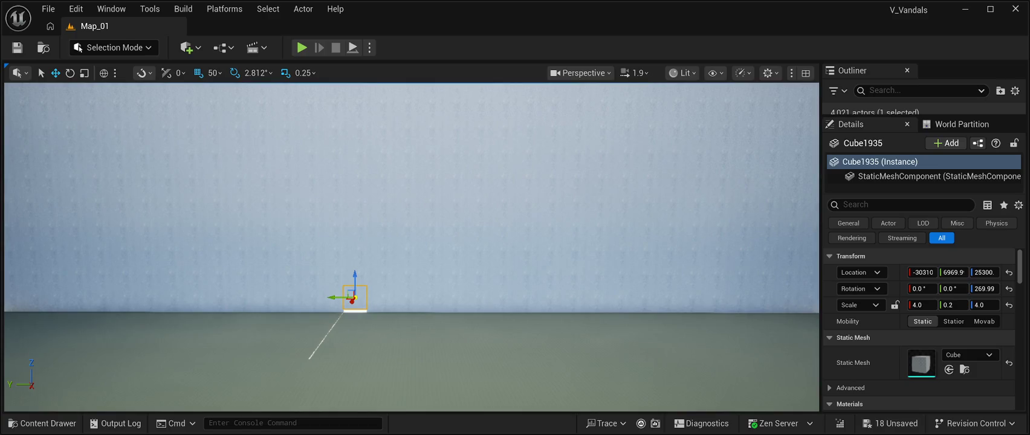
{"action": "key", "text": "Delete"}
{"action": "left_click", "coordinate": [355, 300]}
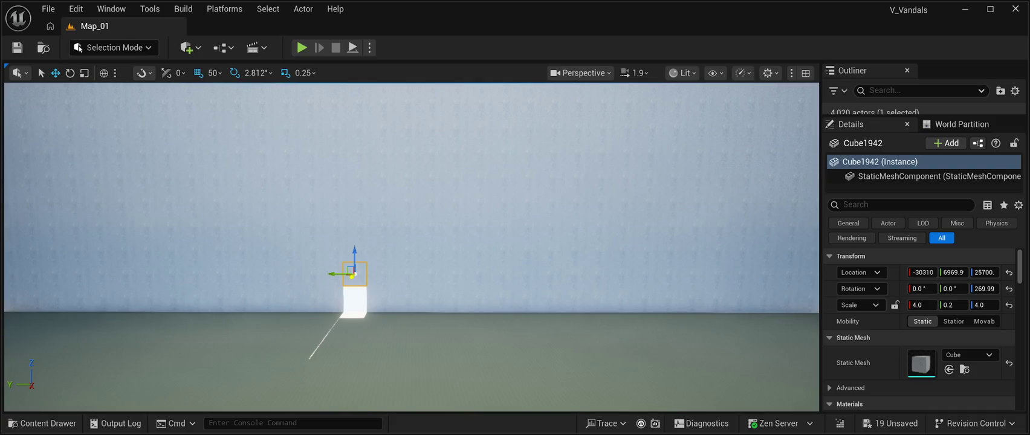
{"action": "key", "text": "Delete"}
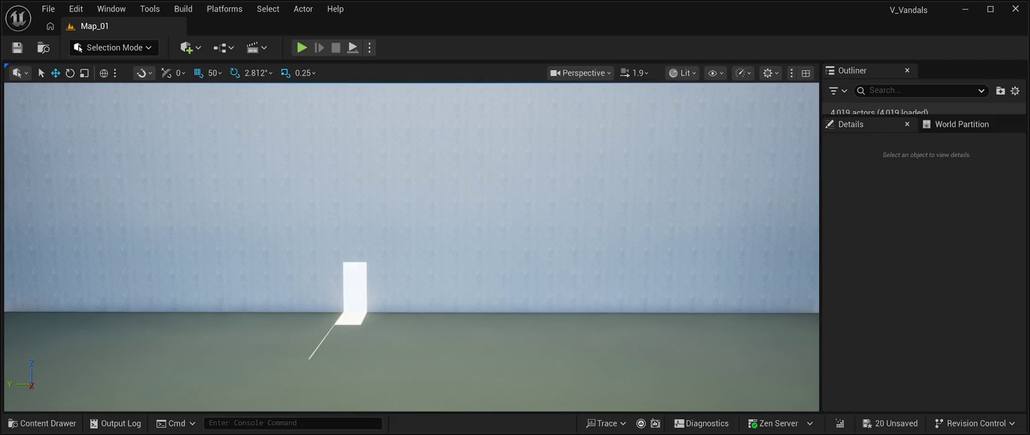
{"action": "left_click", "coordinate": [355, 290]}
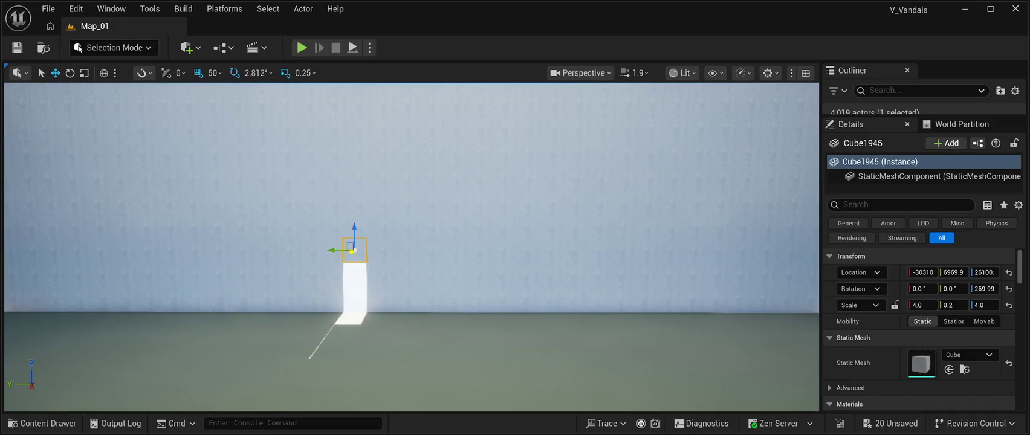
{"action": "key", "text": "Delete"}
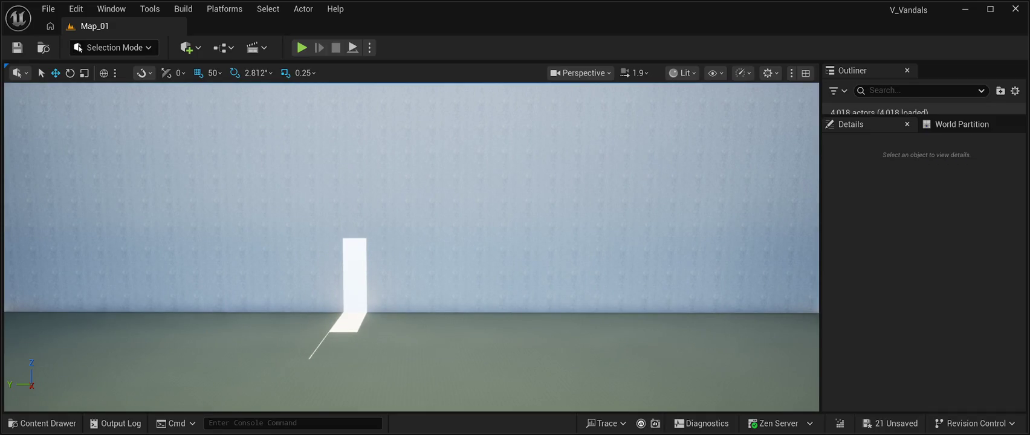
{"action": "left_click", "coordinate": [355, 278]}
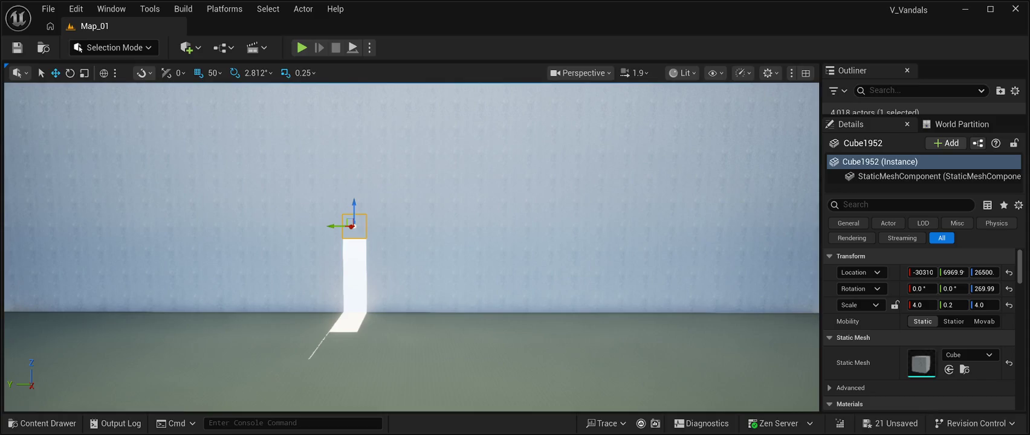
{"action": "key", "text": "Delete"}
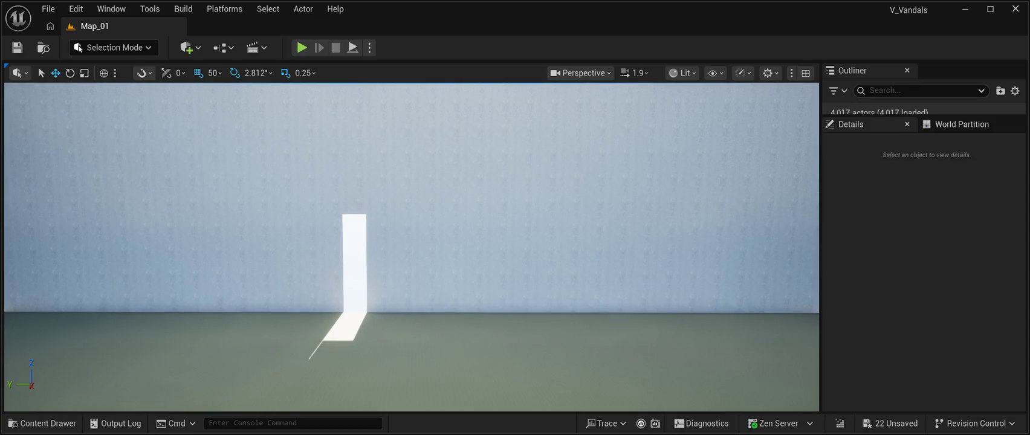
{"action": "left_click", "coordinate": [354, 203]}
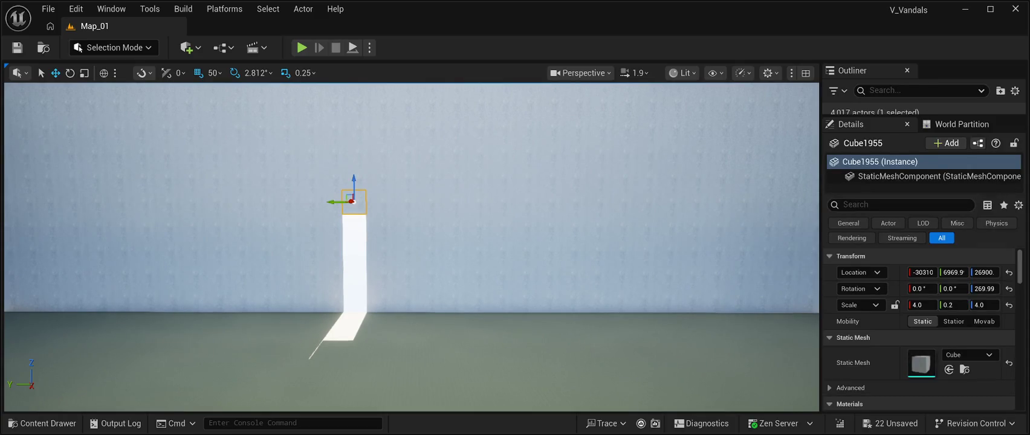
{"action": "key", "text": "Delete"}
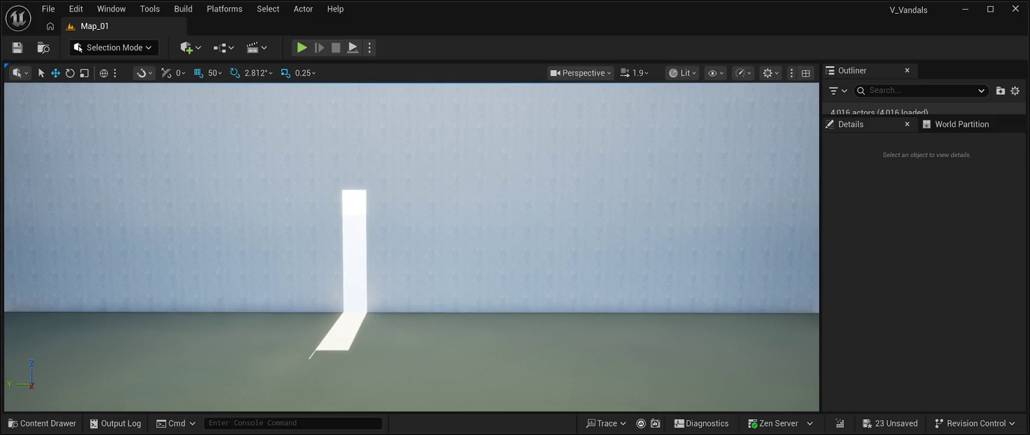
{"action": "left_click", "coordinate": [353, 178]}
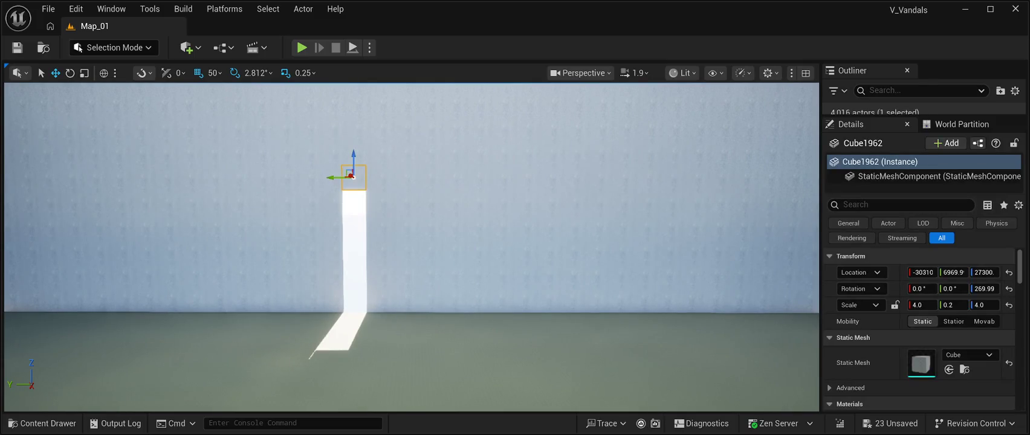
{"action": "key", "text": "Delete"}
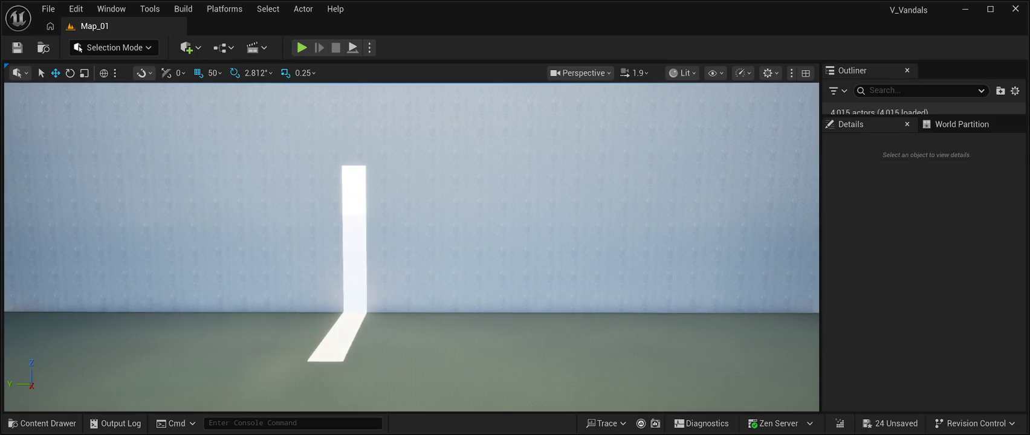
Step: Delete the column of blocks beside the opening to widen the doorway
{"action": "key", "text": "s"}
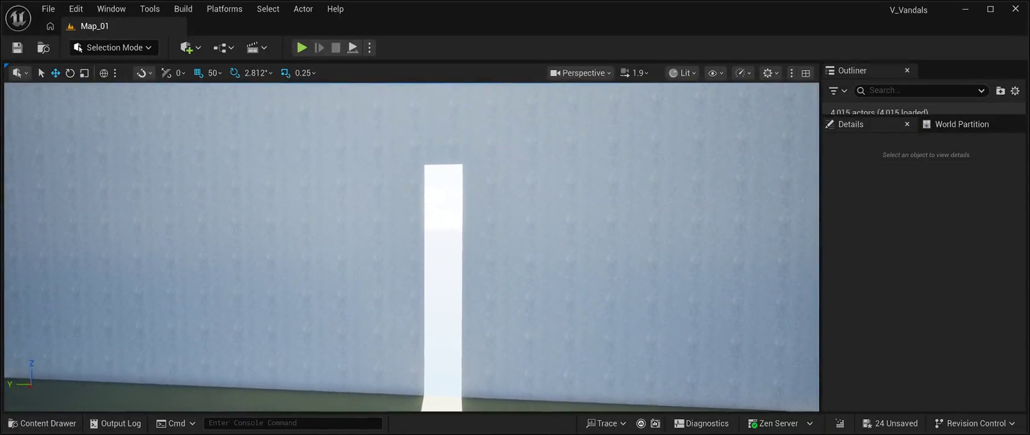
{"action": "key", "text": "a"}
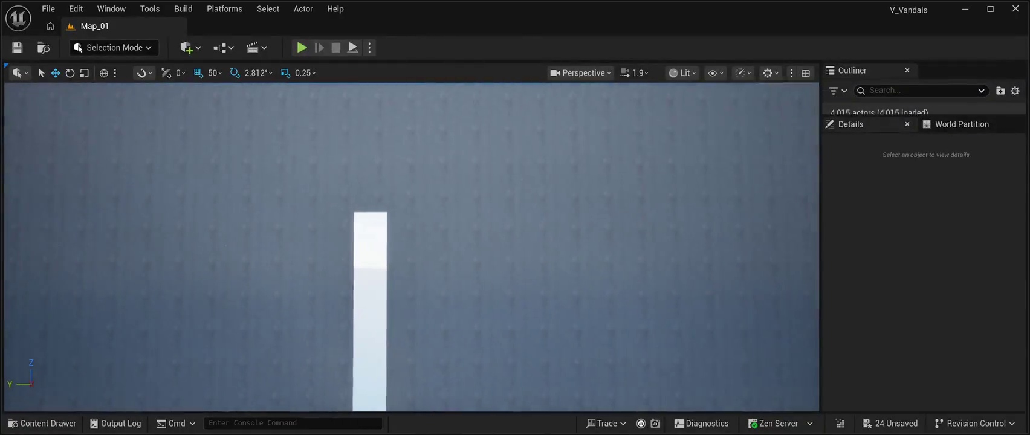
{"action": "left_click", "coordinate": [396, 191]}
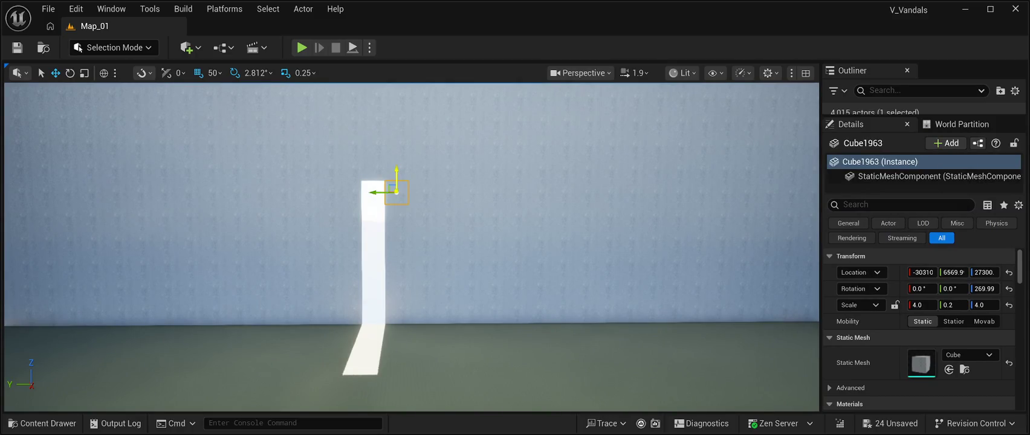
{"action": "key", "text": "Delete"}
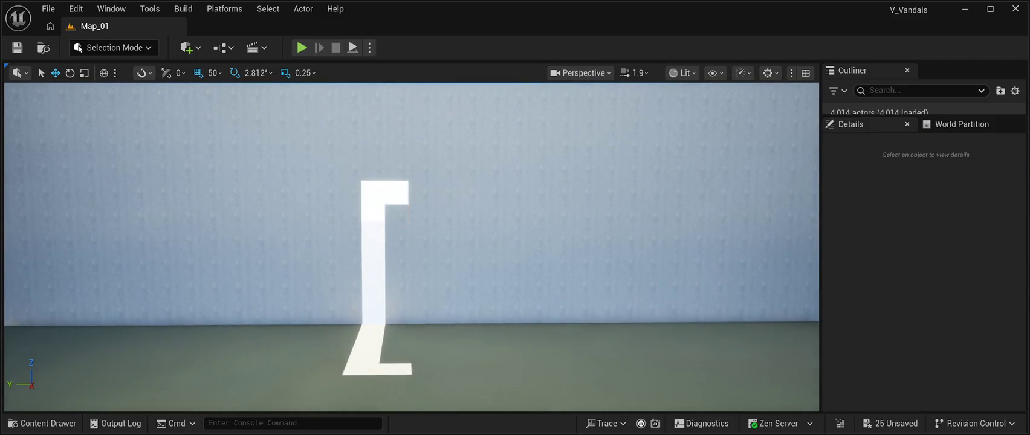
{"action": "left_click", "coordinate": [395, 216]}
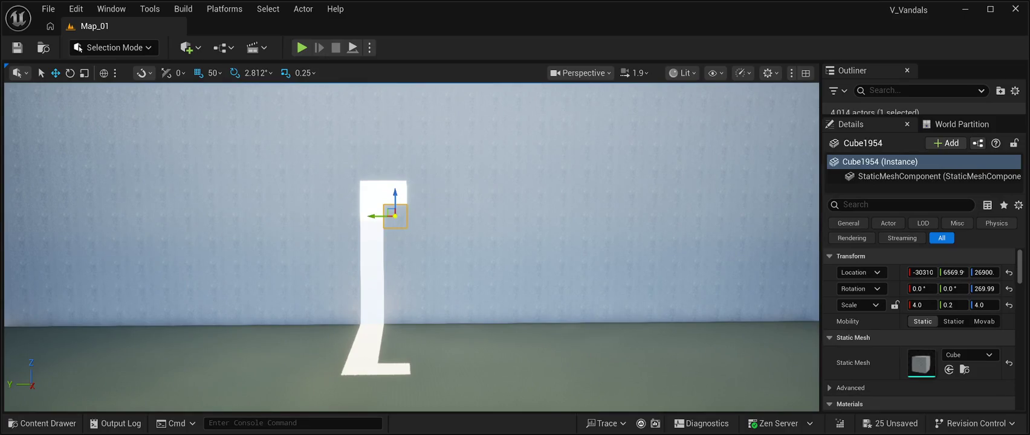
{"action": "key", "text": "Delete"}
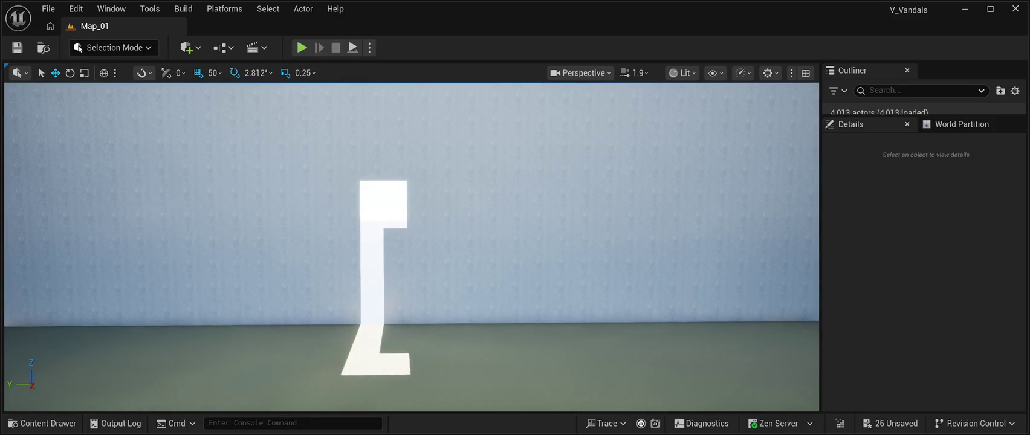
{"action": "left_click", "coordinate": [387, 241]}
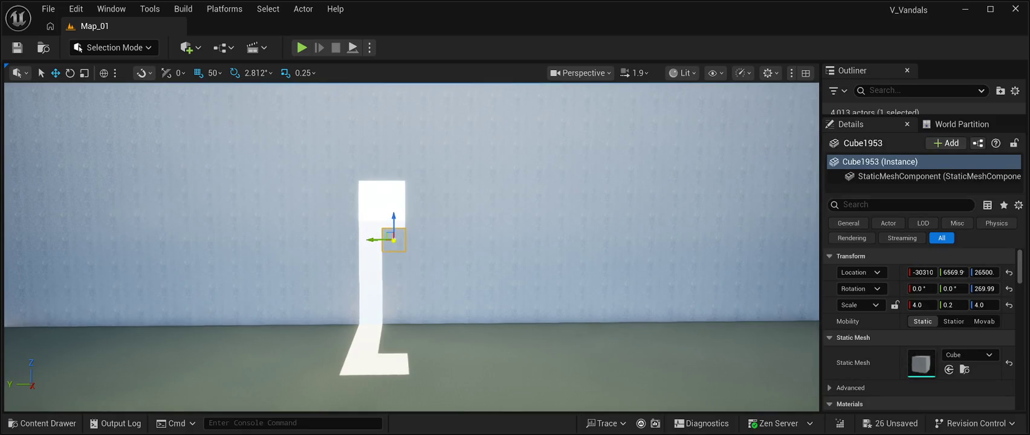
{"action": "key", "text": "Delete"}
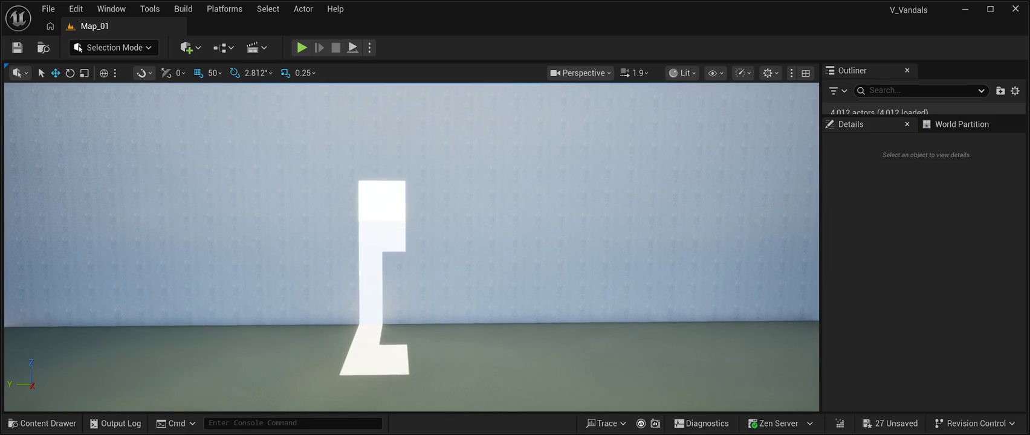
{"action": "left_click", "coordinate": [392, 263]}
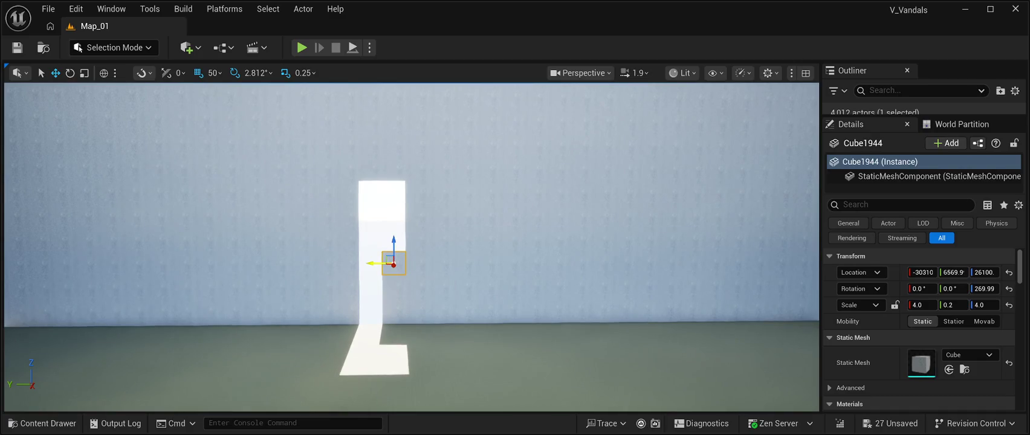
{"action": "key", "text": "Delete"}
{"action": "left_click", "coordinate": [393, 285]}
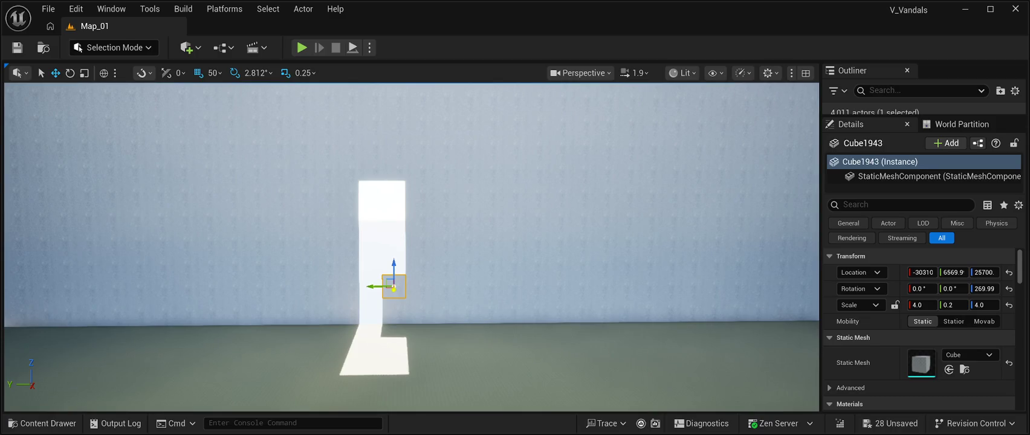
{"action": "key", "text": "Delete"}
{"action": "left_click", "coordinate": [394, 309]}
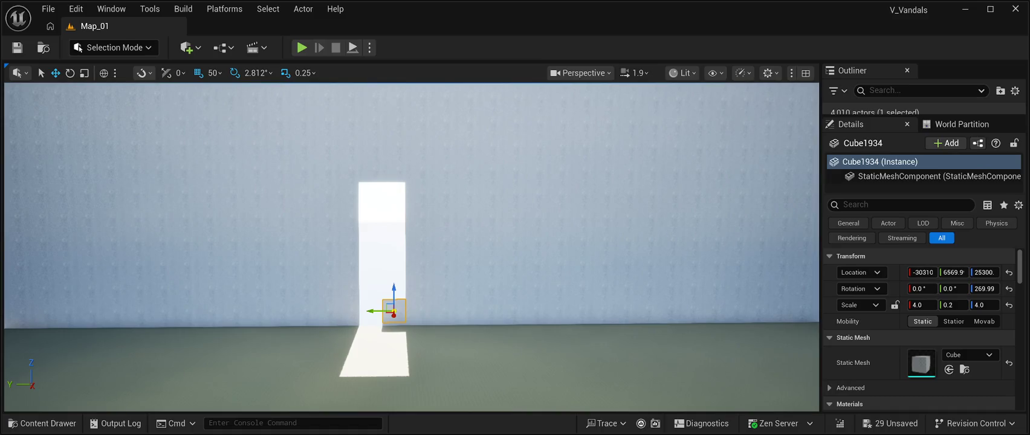
{"action": "key", "text": "Delete"}
{"action": "left_click", "coordinate": [392, 331]}
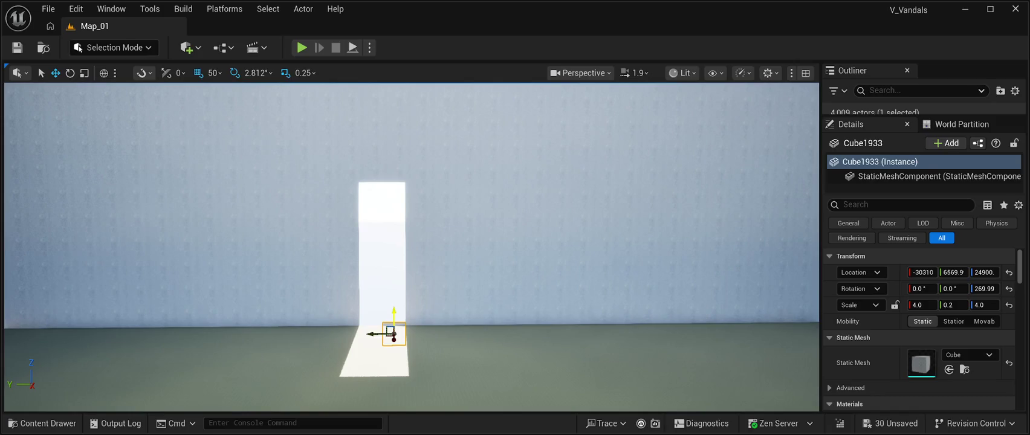
{"action": "key", "text": "Delete"}
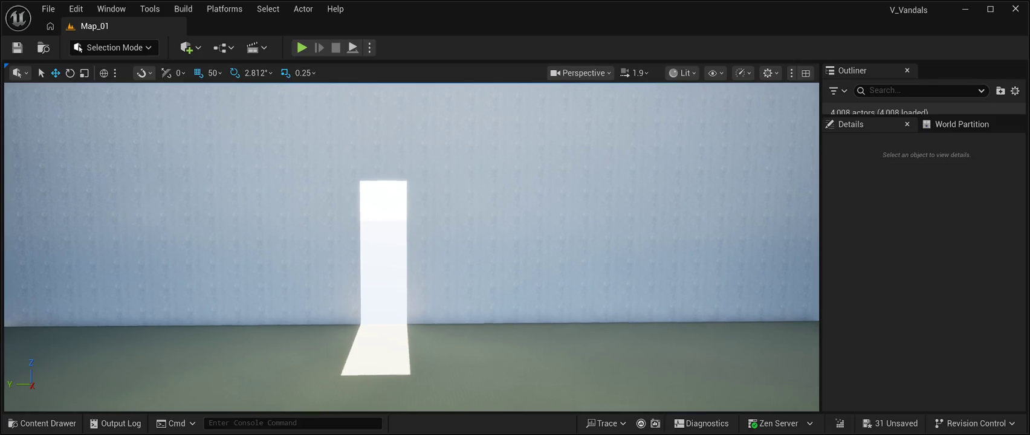
{"action": "scroll", "coordinate": [411, 242], "scroll_direction": "up", "scroll_amount": 3}
{"action": "scroll", "coordinate": [411, 241], "scroll_direction": "up", "scroll_amount": 2}
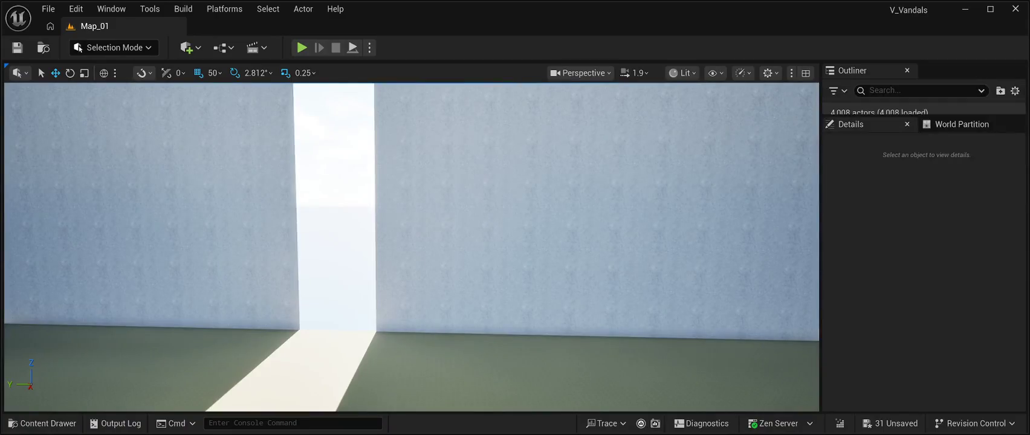
{"action": "left_click", "coordinate": [392, 266]}
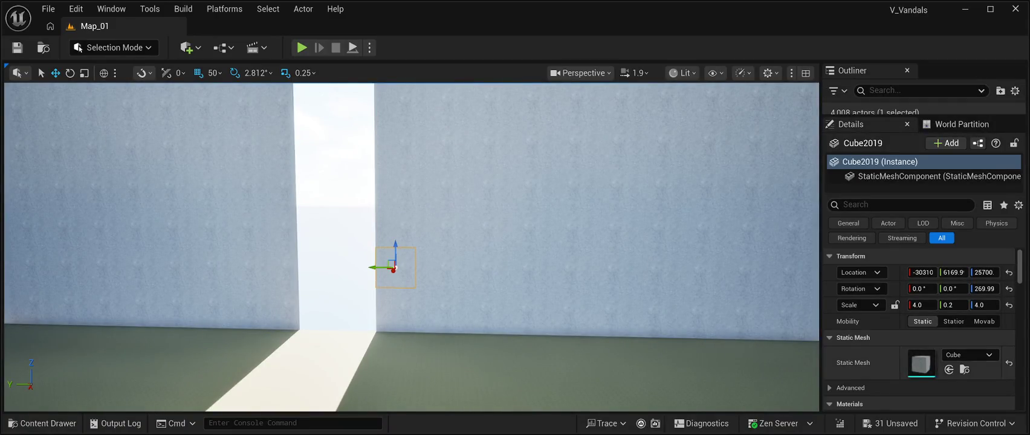
{"action": "scroll", "coordinate": [920, 326], "scroll_direction": "down", "scroll_amount": 2}
{"action": "scroll", "coordinate": [920, 327], "scroll_direction": "down", "scroll_amount": 4}
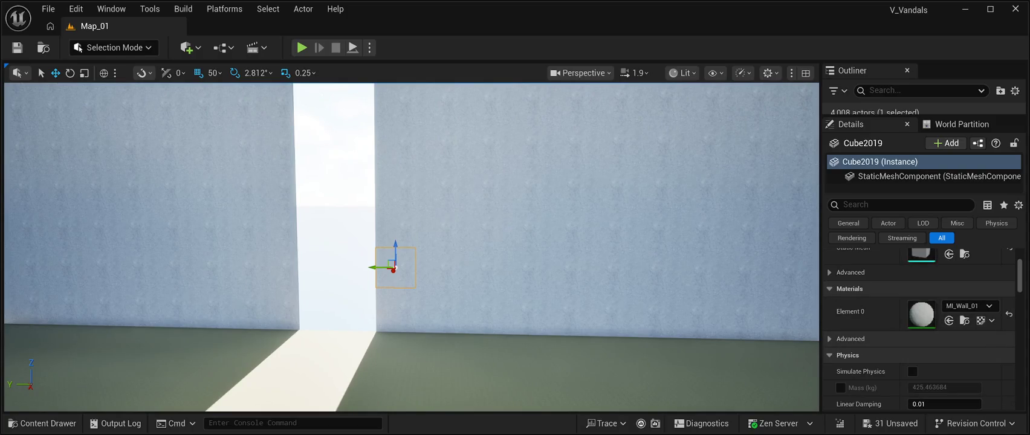
{"action": "scroll", "coordinate": [919, 327], "scroll_direction": "up", "scroll_amount": 3}
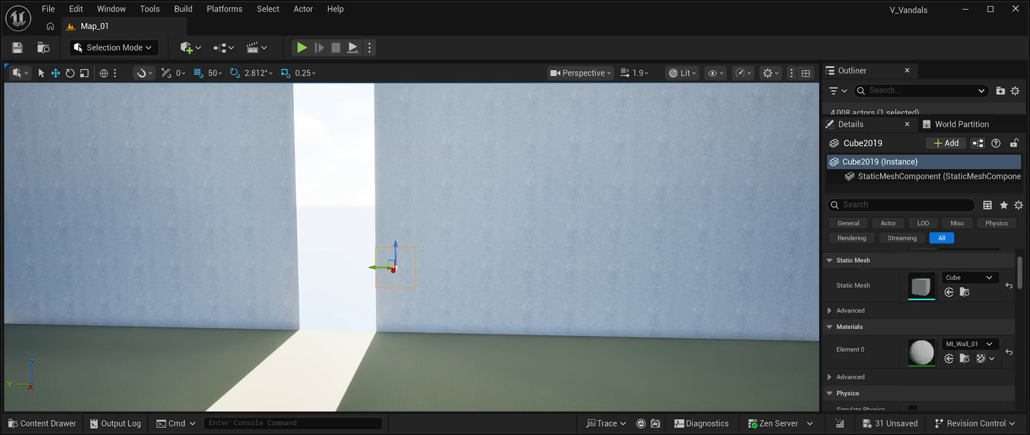
{"action": "scroll", "coordinate": [919, 328], "scroll_direction": "down", "scroll_amount": 1}
{"action": "key", "text": "s"}
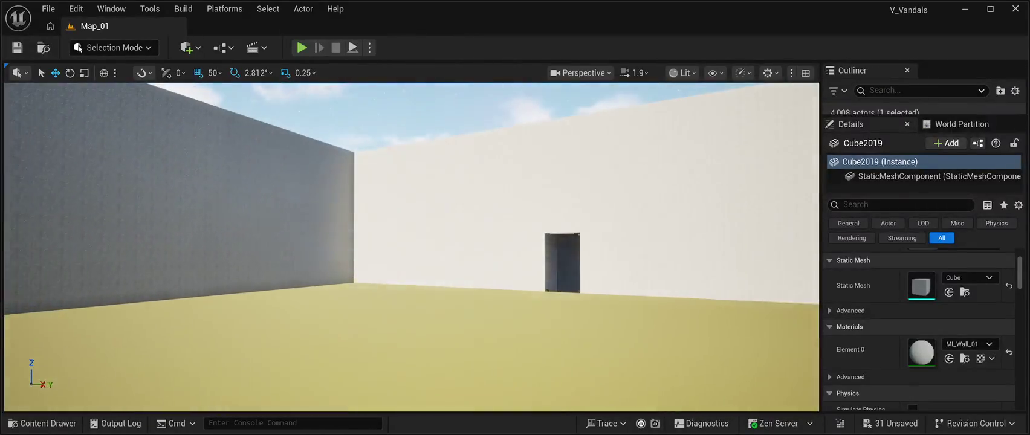
{"action": "key", "text": "w"}
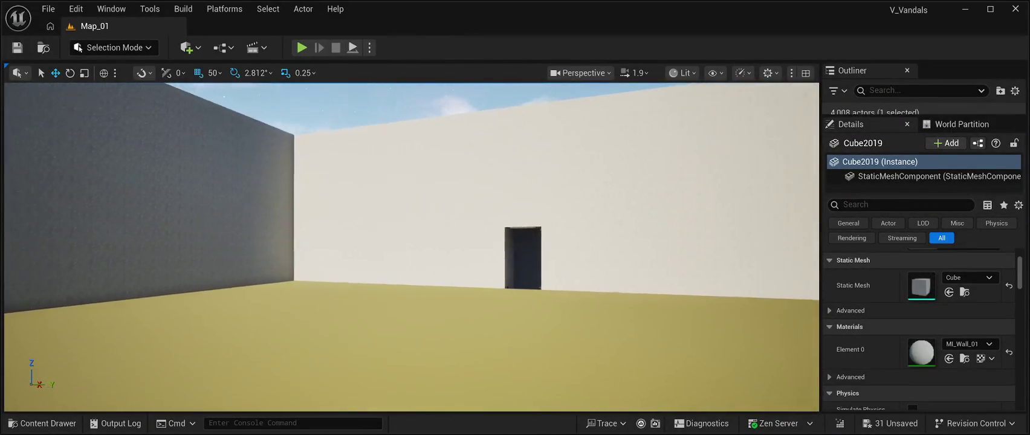
{"action": "key", "text": "w"}
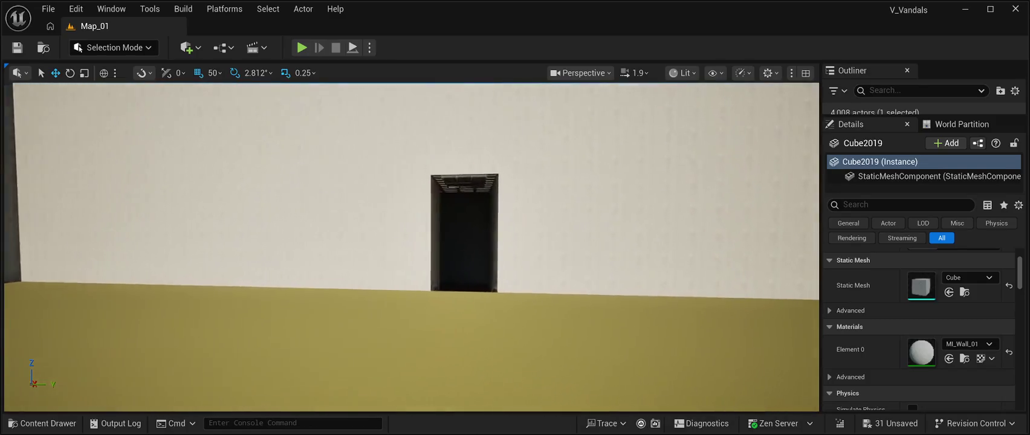
{"action": "left_click", "coordinate": [556, 290]}
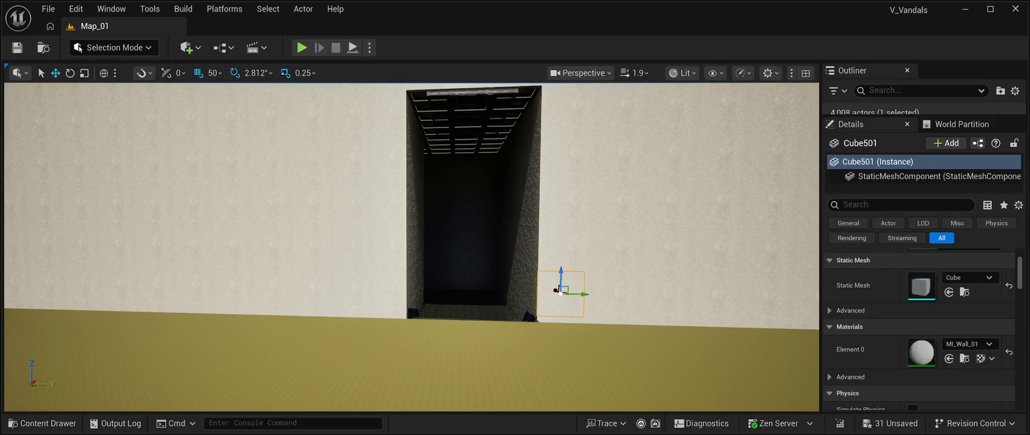
{"action": "key", "text": "w"}
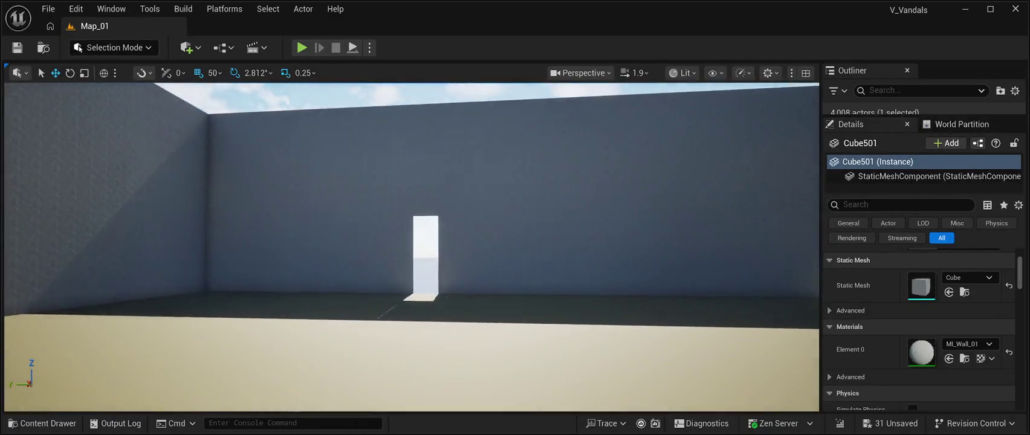
{"action": "key", "text": "w"}
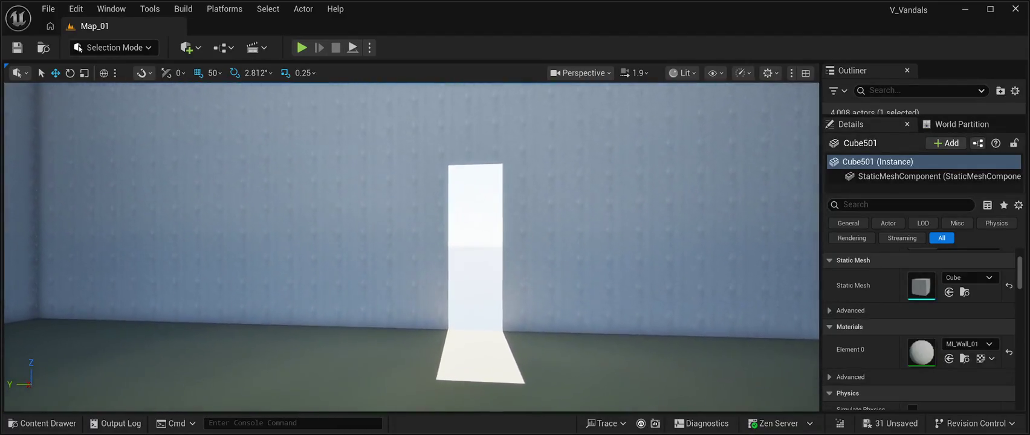
{"action": "key", "text": "w"}
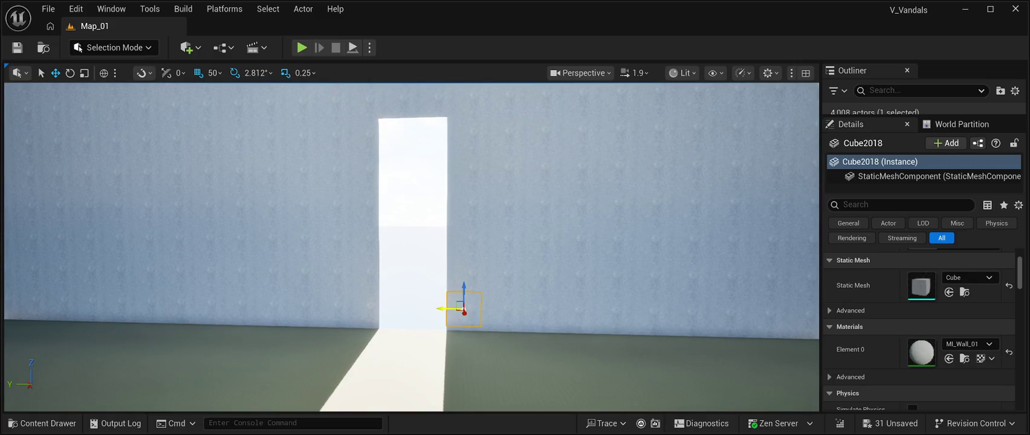
Step: Delete the remaining blocks along the doorway's side, including the step and top-corner blocks
{"action": "key", "text": "Delete"}
{"action": "left_click", "coordinate": [464, 343]}
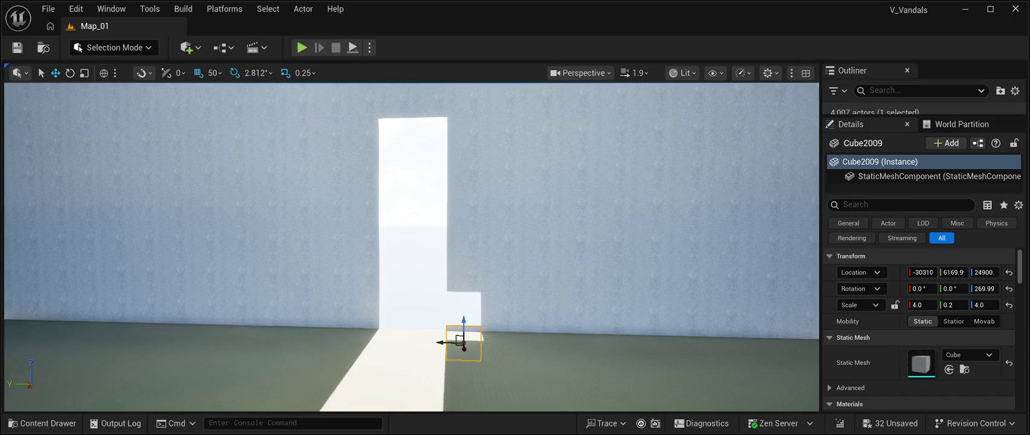
{"action": "key", "text": "Delete"}
{"action": "left_click", "coordinate": [463, 275]}
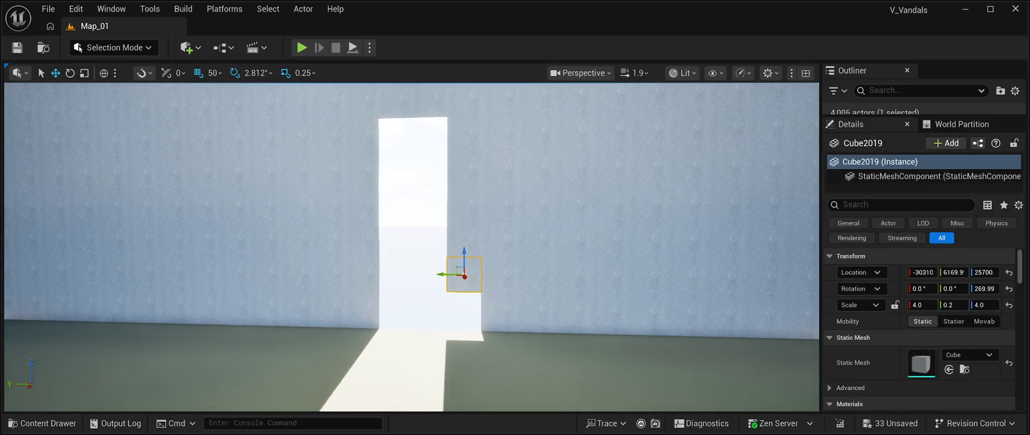
{"action": "key", "text": "Delete"}
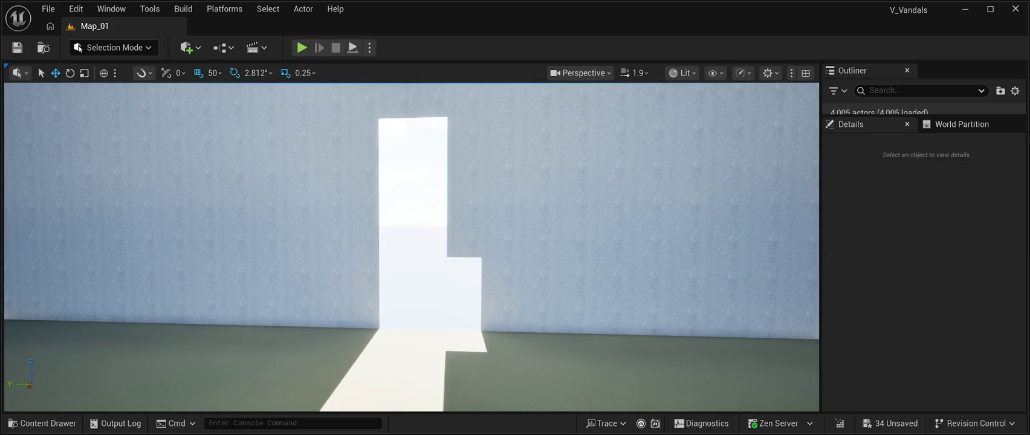
{"action": "left_click", "coordinate": [465, 241]}
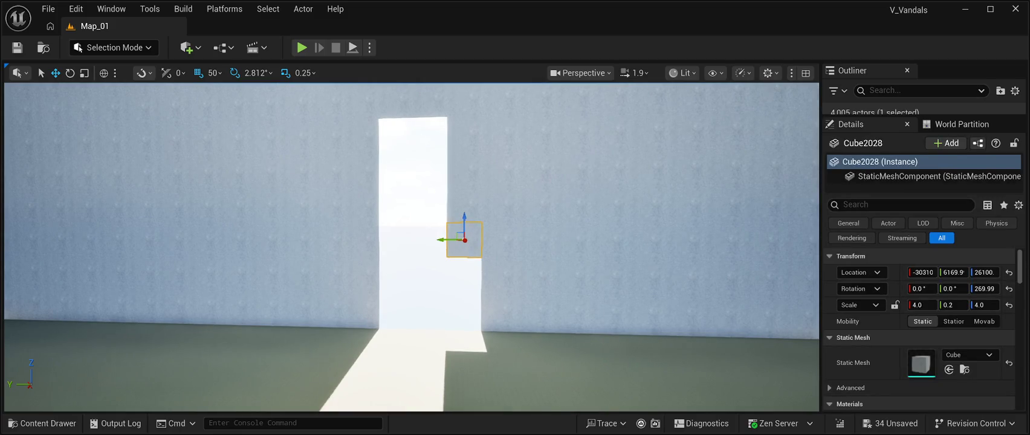
{"action": "key", "text": "Delete"}
{"action": "left_click", "coordinate": [464, 206]}
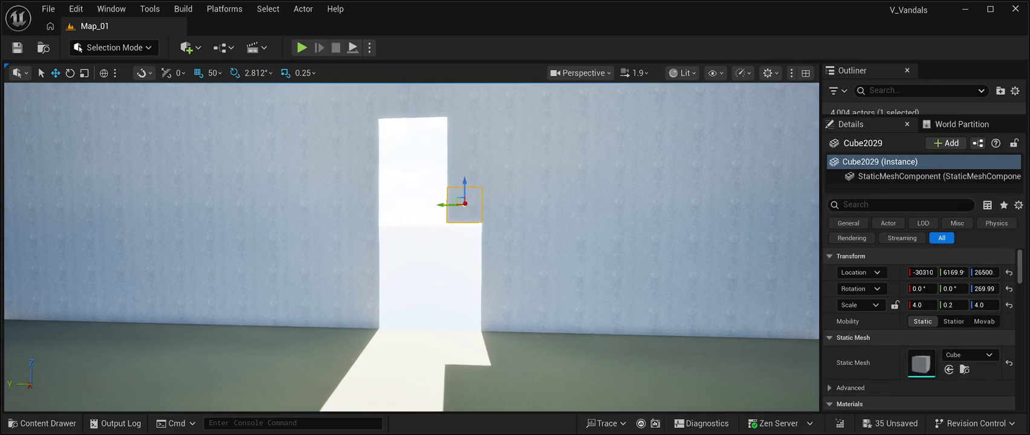
{"action": "key", "text": "Delete"}
{"action": "left_click", "coordinate": [464, 169]}
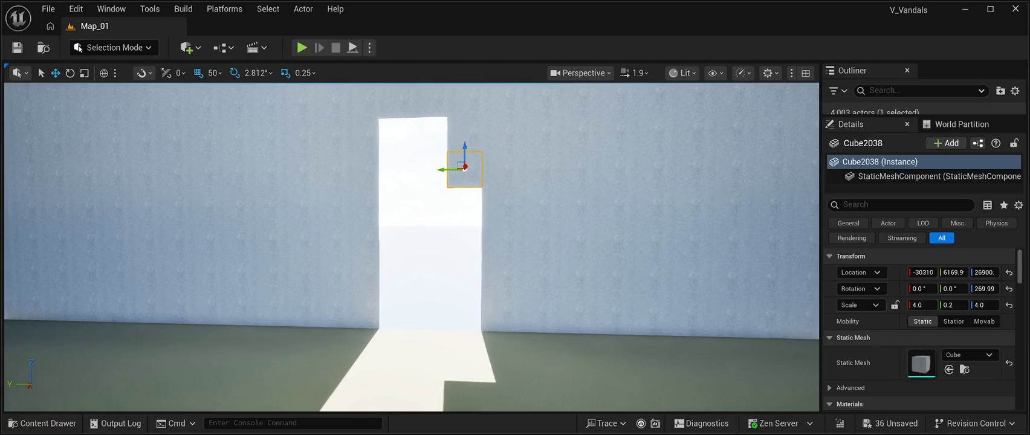
{"action": "key", "text": "Delete"}
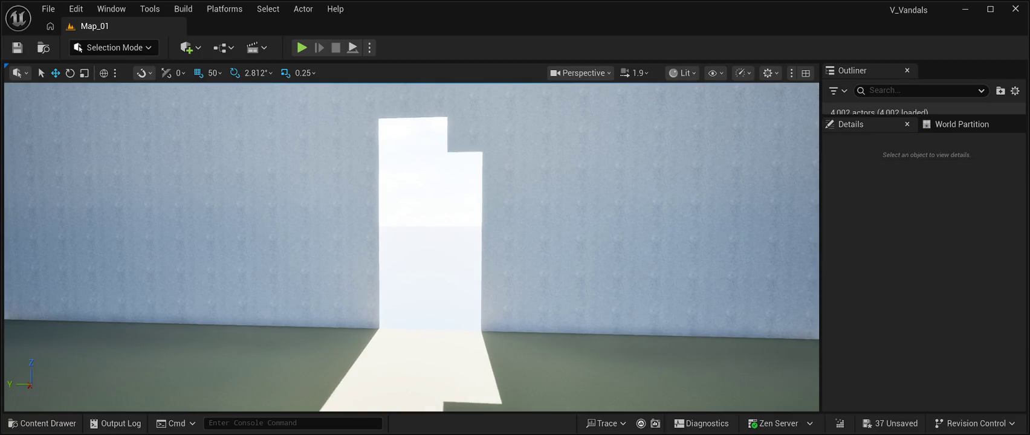
{"action": "left_click", "coordinate": [464, 132]}
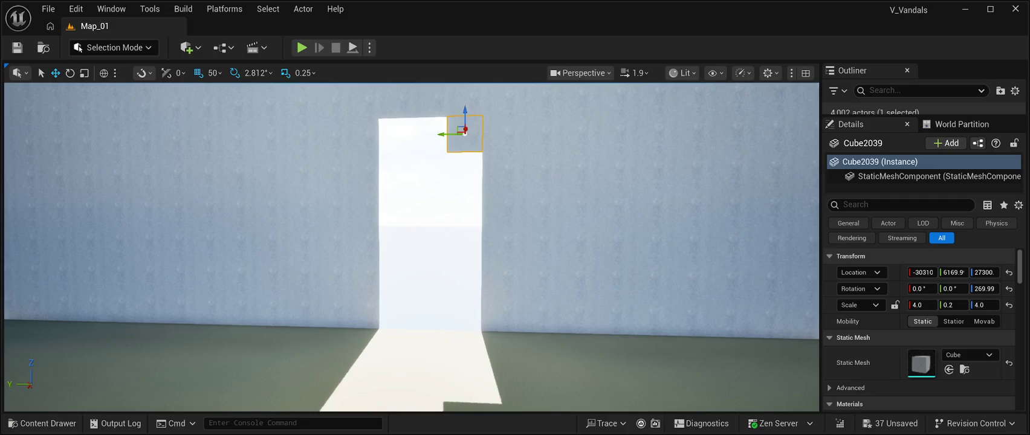
{"action": "key", "text": "Delete"}
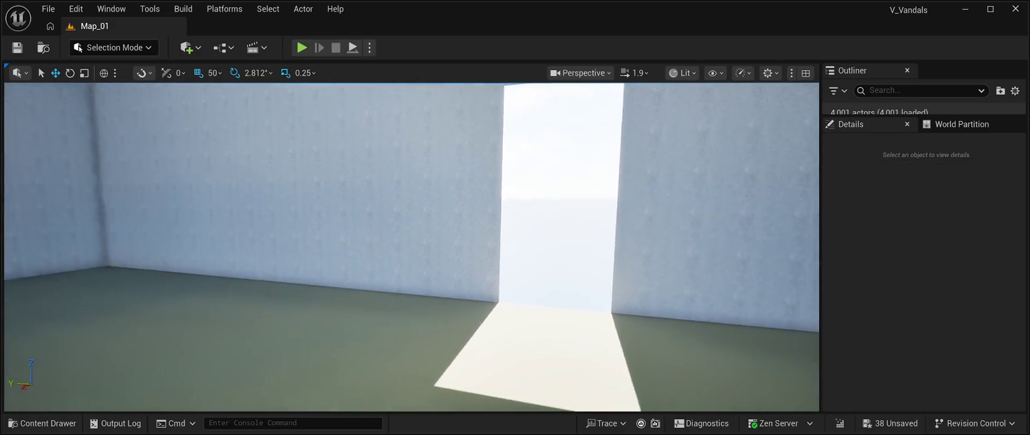
Step: Fly the camera through the doorway into the room so it faces the opening
{"action": "scroll", "coordinate": [411, 247], "scroll_direction": "up", "scroll_amount": 5}
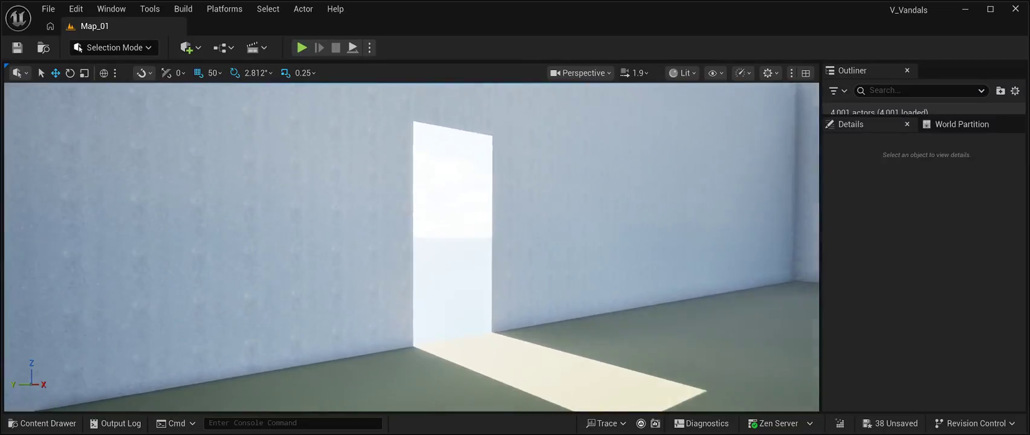
{"action": "scroll", "coordinate": [411, 247], "scroll_direction": "down", "scroll_amount": 5}
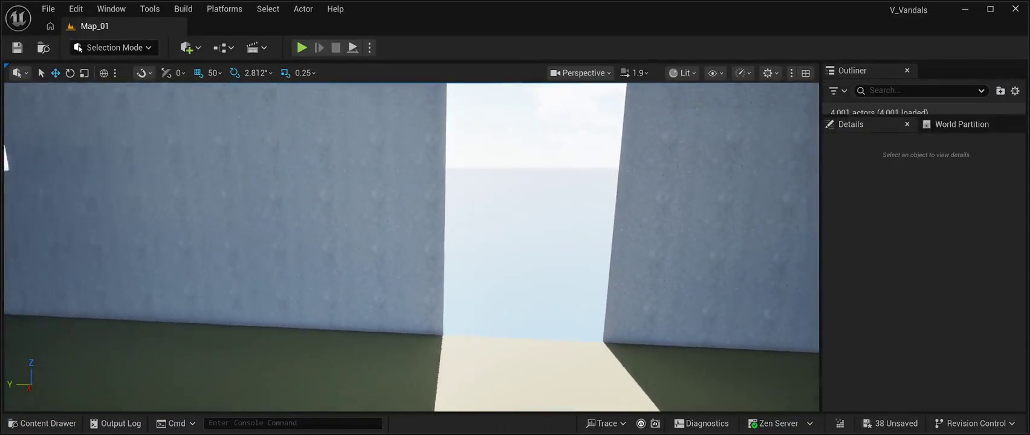
{"action": "scroll", "coordinate": [410, 247], "scroll_direction": "down", "scroll_amount": 2}
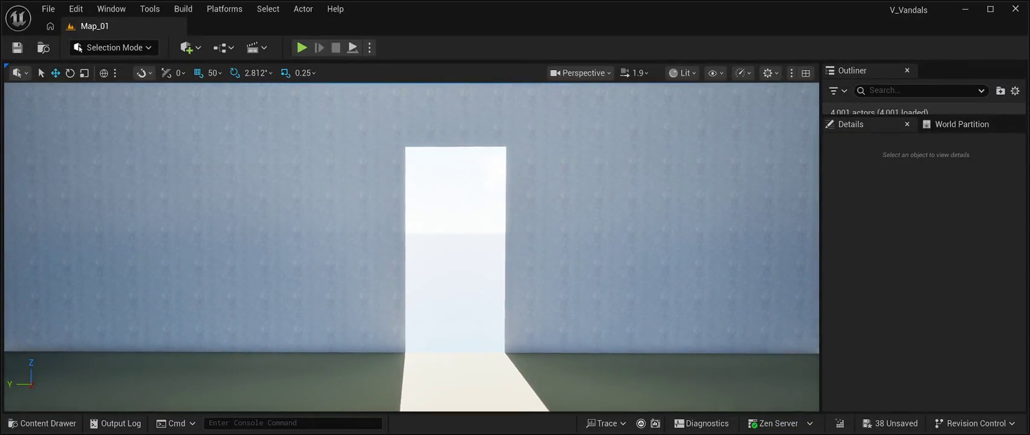
{"action": "scroll", "coordinate": [411, 247], "scroll_direction": "up", "scroll_amount": 8}
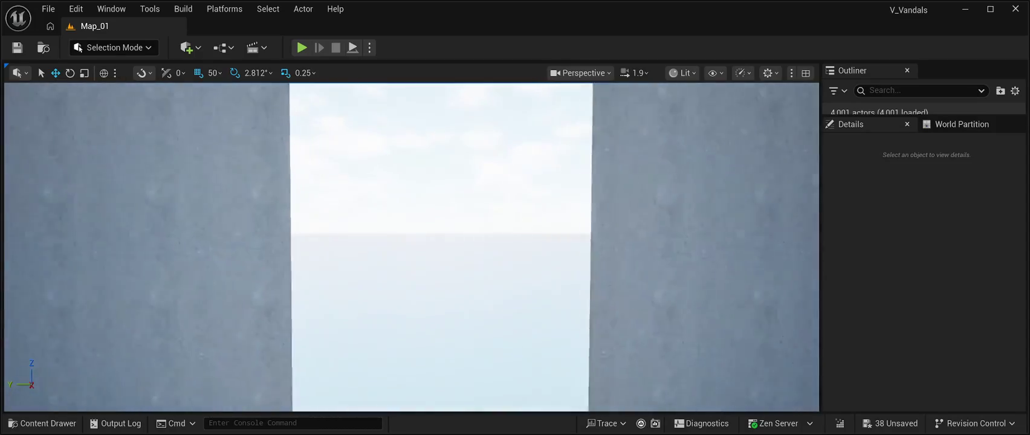
{"action": "scroll", "coordinate": [411, 247], "scroll_direction": "down", "scroll_amount": 4}
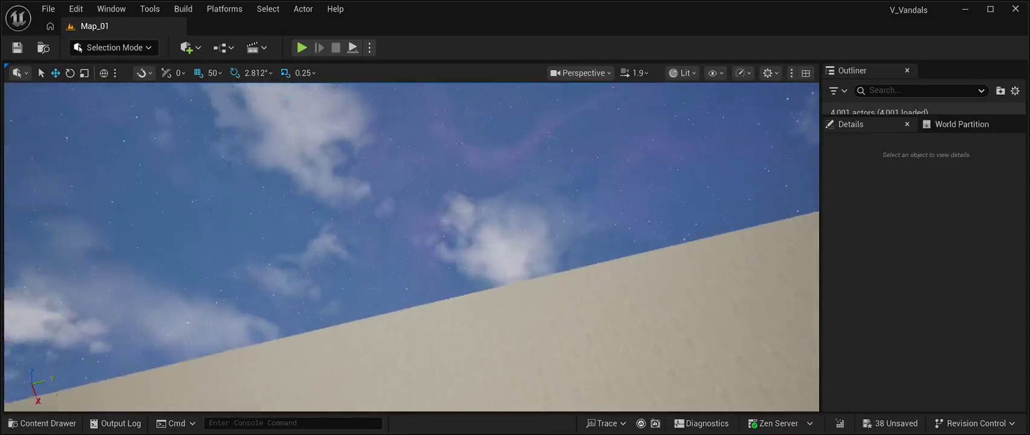
{"action": "scroll", "coordinate": [411, 247], "scroll_direction": "up", "scroll_amount": 8}
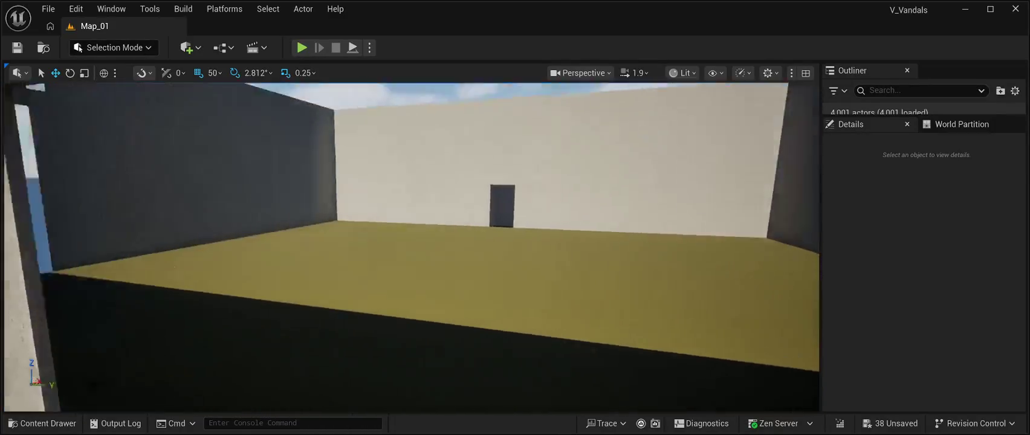
{"action": "mouse_move", "coordinate": [410, 247]}
{"action": "left_mouse_down"}
{"action": "mouse_move", "coordinate": [339, 247]}
{"action": "mouse_move", "coordinate": [544, 247]}
{"action": "mouse_move", "coordinate": [520, 266]}
{"action": "mouse_move", "coordinate": [519, 253]}
{"action": "left_mouse_up"}
{"action": "key", "text": "ctrl+space"}
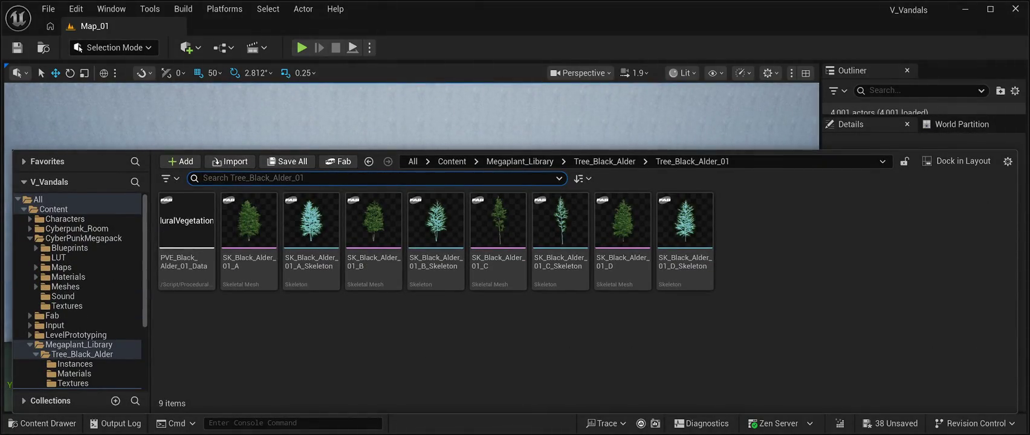
Step: Browse the Content Drawer to Cyberpunk_Room > Mesh and select the SM_Floor_01 mesh
{"action": "left_click", "coordinate": [84, 238]}
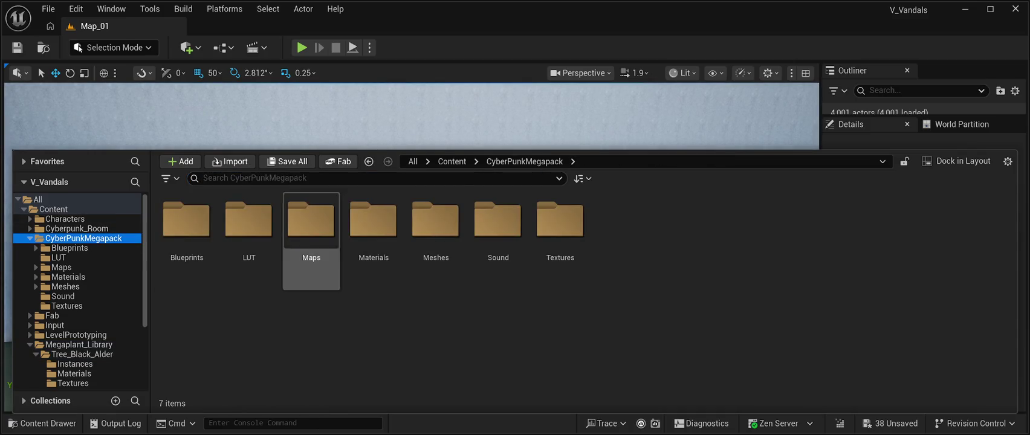
{"action": "double_click", "coordinate": [560, 223]}
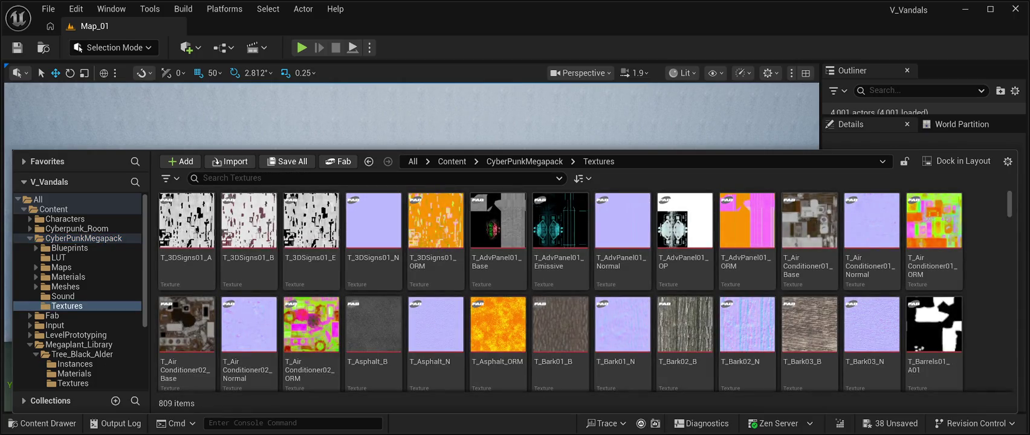
{"action": "type", "text": "tairs"}
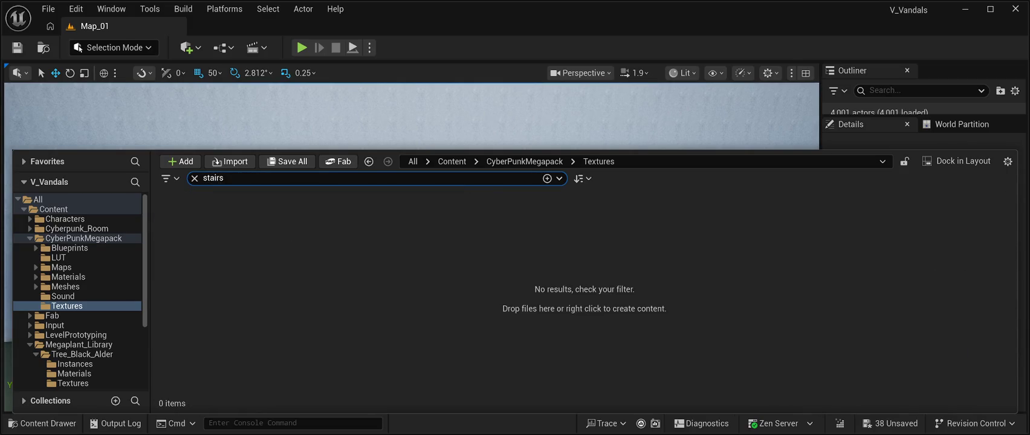
{"action": "left_click", "coordinate": [77, 228]}
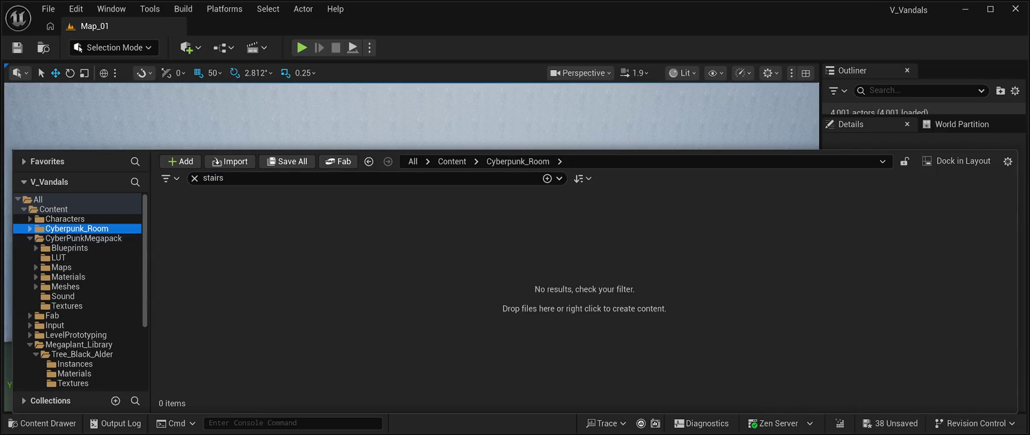
{"action": "left_click", "coordinate": [224, 178]}
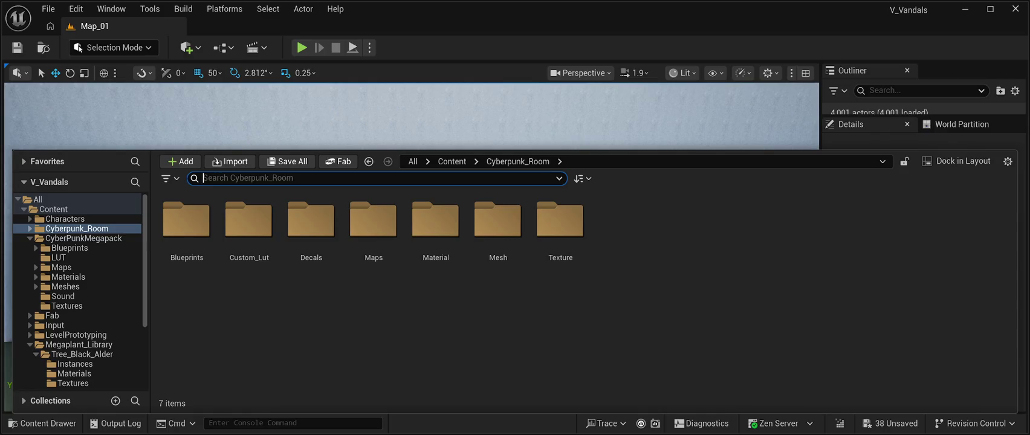
{"action": "double_click", "coordinate": [498, 220]}
{"action": "scroll", "coordinate": [623, 338], "scroll_direction": "down", "scroll_amount": 5}
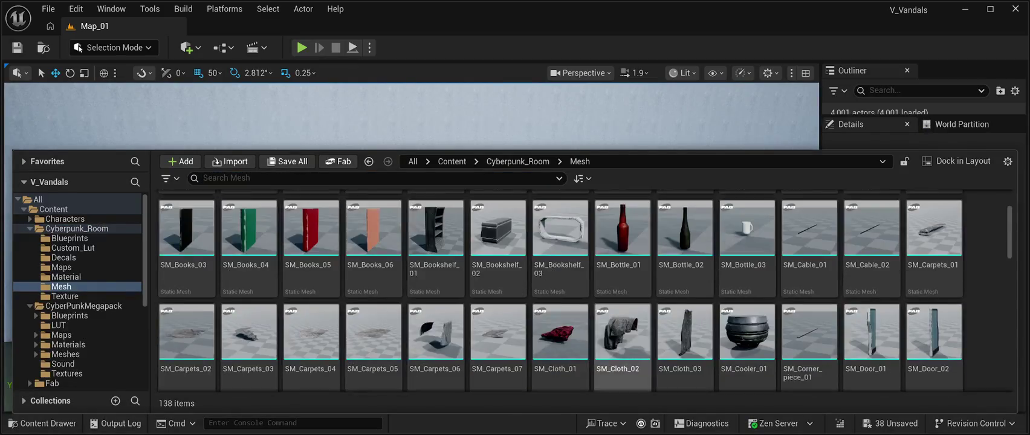
{"action": "scroll", "coordinate": [622, 338], "scroll_direction": "down", "scroll_amount": 3}
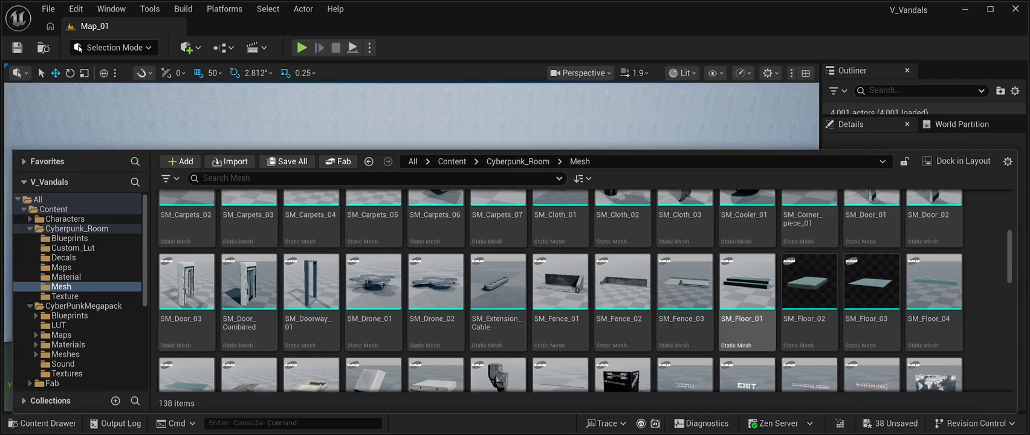
{"action": "left_click", "coordinate": [747, 290]}
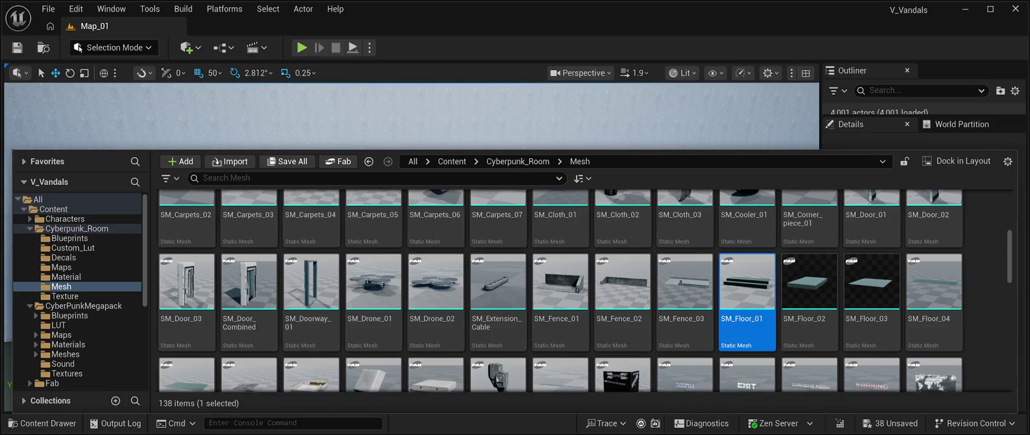
Step: Drag SM_Floor_01 into the level and lower it onto the room floor near the opening
{"action": "mouse_move", "coordinate": [747, 290]}
{"action": "left_mouse_down"}
{"action": "mouse_move", "coordinate": [386, 362]}
{"action": "mouse_move", "coordinate": [363, 314]}
{"action": "mouse_move", "coordinate": [387, 302]}
{"action": "left_mouse_up"}
{"action": "key", "text": "f"}
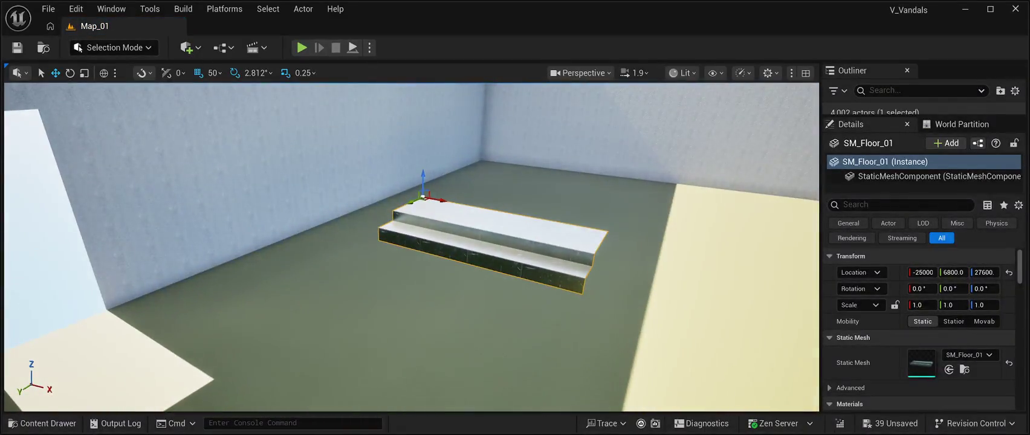
{"action": "mouse_move", "coordinate": [435, 200]}
{"action": "left_mouse_down"}
{"action": "mouse_move", "coordinate": [362, 175]}
{"action": "mouse_move", "coordinate": [120, 146]}
{"action": "mouse_move", "coordinate": [91, 121]}
{"action": "mouse_move", "coordinate": [154, 116]}
{"action": "left_mouse_up"}
{"action": "key", "text": "f"}
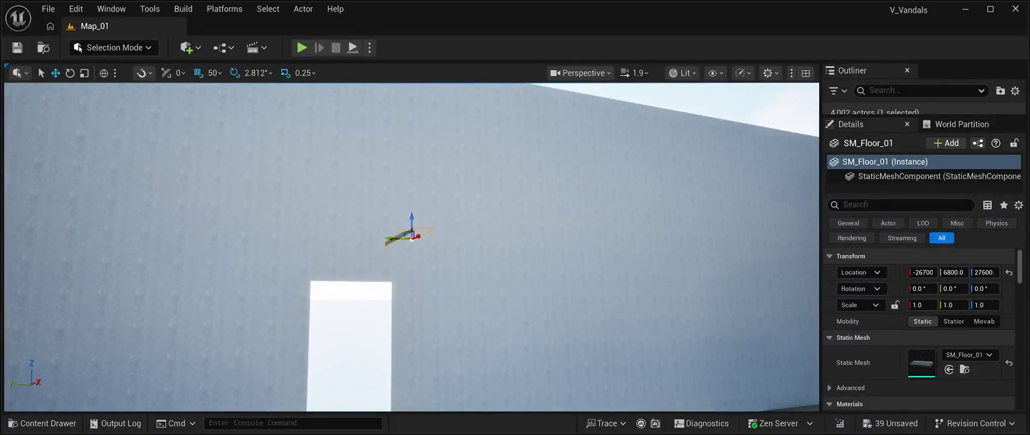
{"action": "left_click_drag", "start_coordinate": [410, 231], "coordinate": [411, 386]}
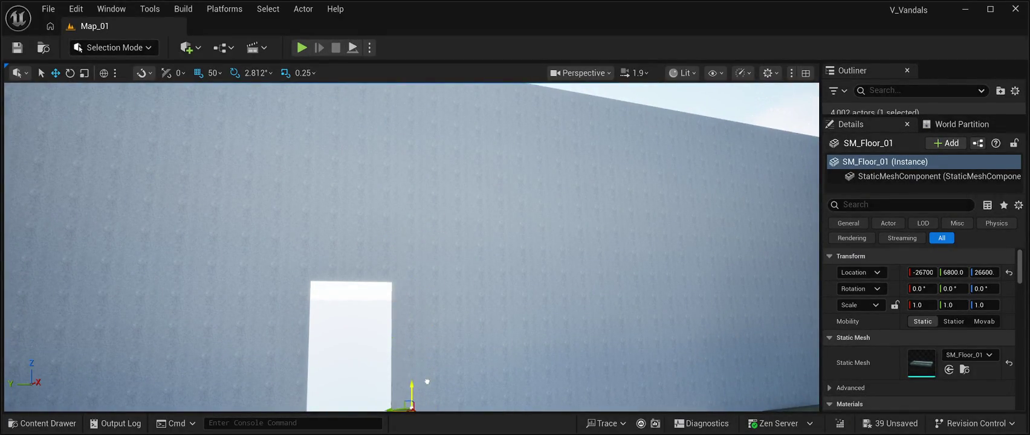
{"action": "key", "text": "f"}
{"action": "left_click_drag", "start_coordinate": [396, 202], "coordinate": [397, 341]}
{"action": "key", "text": "f"}
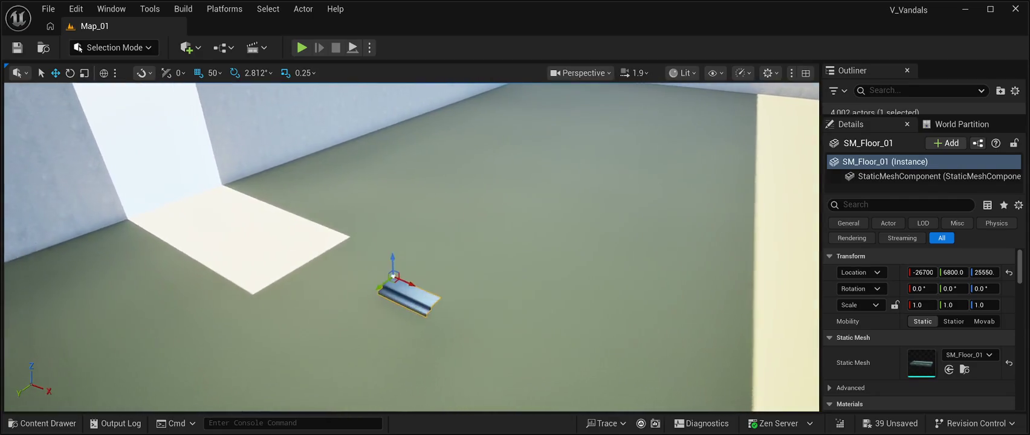
{"action": "mouse_move", "coordinate": [423, 284]}
{"action": "left_mouse_down"}
{"action": "mouse_move", "coordinate": [196, 190]}
{"action": "mouse_move", "coordinate": [202, 229]}
{"action": "left_mouse_up"}
{"action": "key", "text": "f"}
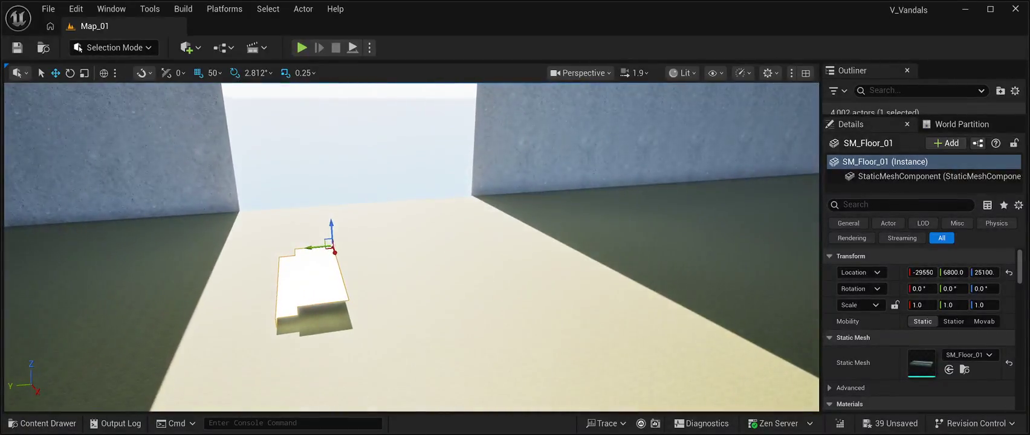
Step: Rotate the stair piece about -90° and slide it to Y 7100 against the doorway wall
{"action": "key", "text": "e"}
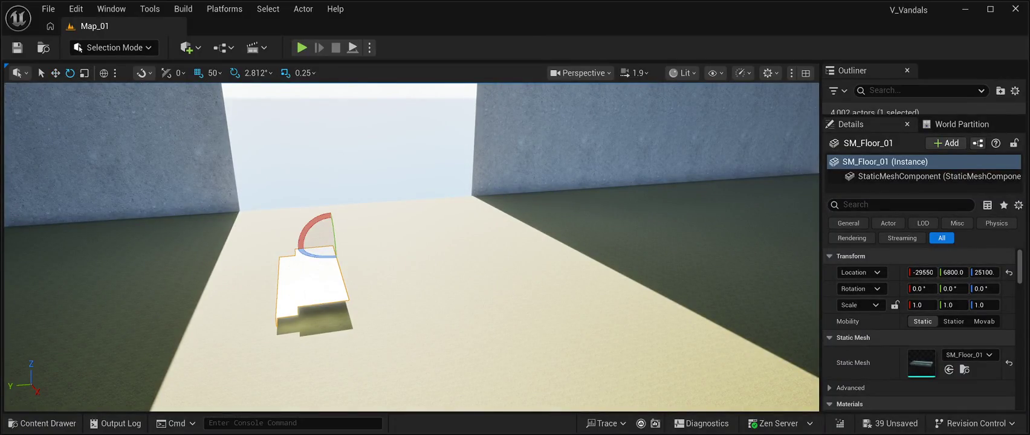
{"action": "left_click_drag", "start_coordinate": [314, 250], "coordinate": [360, 248]}
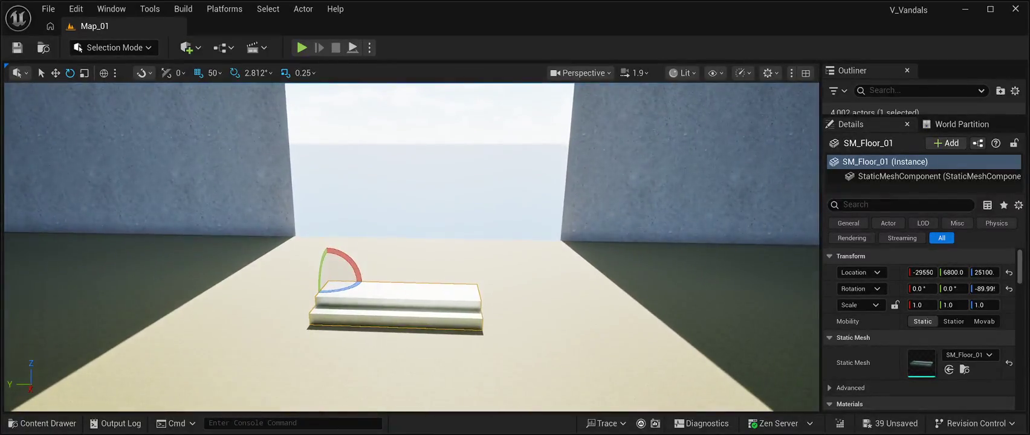
{"action": "key", "text": "w"}
{"action": "left_click_drag", "start_coordinate": [303, 280], "coordinate": [197, 270]}
{"action": "key", "text": "f"}
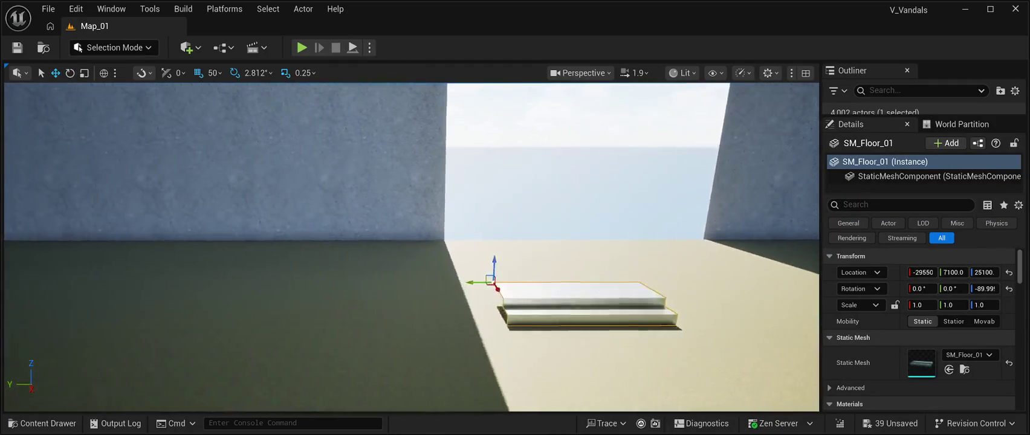
{"action": "mouse_move", "coordinate": [361, 282]}
{"action": "left_mouse_down"}
{"action": "mouse_move", "coordinate": [375, 223]}
{"action": "mouse_move", "coordinate": [343, 220]}
{"action": "left_mouse_up"}
Step: Nudge the SM_Floor_01 steps to location -30472, 7170.0, 25073 so they sit flush against the wall
{"action": "mouse_move", "coordinate": [411, 247]}
{"action": "left_mouse_down"}
{"action": "mouse_move", "coordinate": [338, 241]}
{"action": "mouse_move", "coordinate": [327, 182]}
{"action": "mouse_move", "coordinate": [302, 217]}
{"action": "left_mouse_up"}
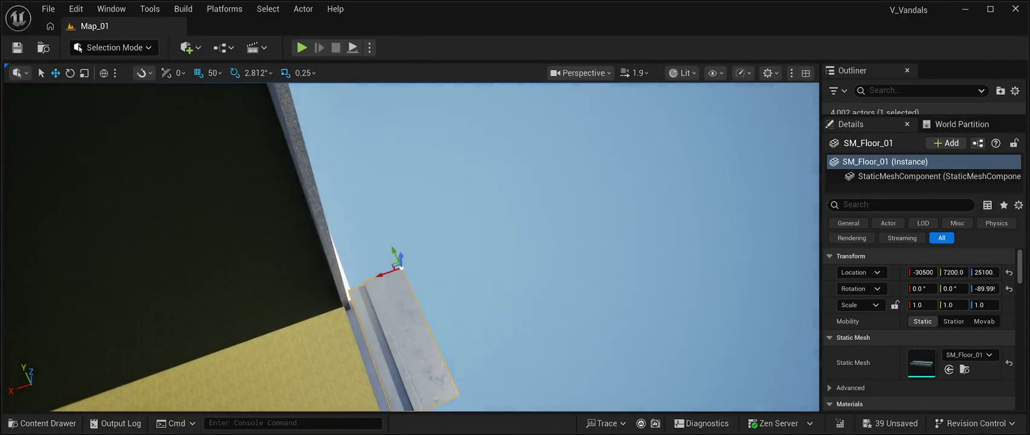
{"action": "mouse_move", "coordinate": [394, 252]}
{"action": "left_mouse_down"}
{"action": "mouse_move", "coordinate": [402, 270]}
{"action": "mouse_move", "coordinate": [375, 290]}
{"action": "mouse_move", "coordinate": [399, 230]}
{"action": "mouse_move", "coordinate": [371, 169]}
{"action": "left_mouse_up"}
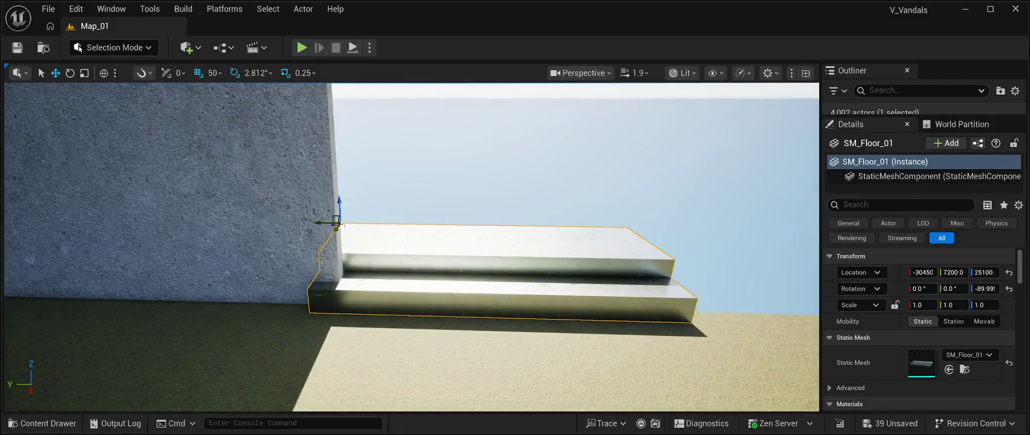
{"action": "mouse_move", "coordinate": [341, 225]}
{"action": "left_mouse_down"}
{"action": "mouse_move", "coordinate": [381, 181]}
{"action": "mouse_move", "coordinate": [423, 175]}
{"action": "left_mouse_up"}
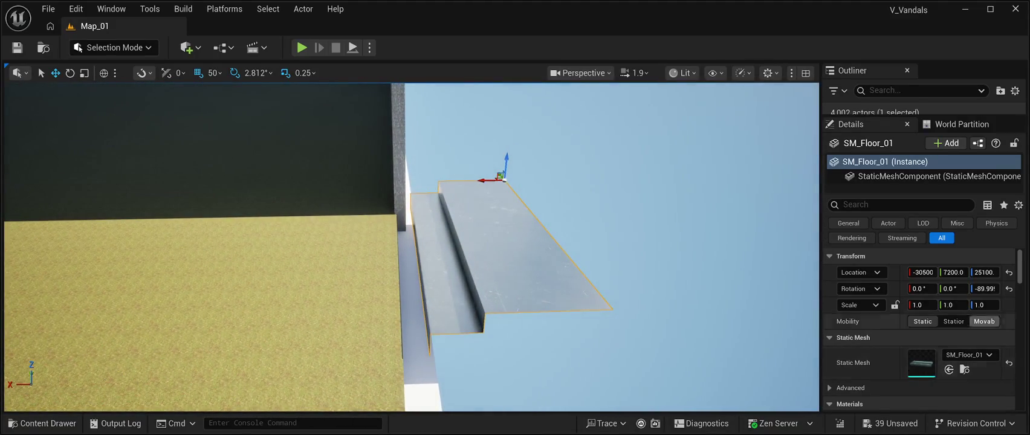
{"action": "left_click_drag", "start_coordinate": [922, 272], "coordinate": [929, 272]}
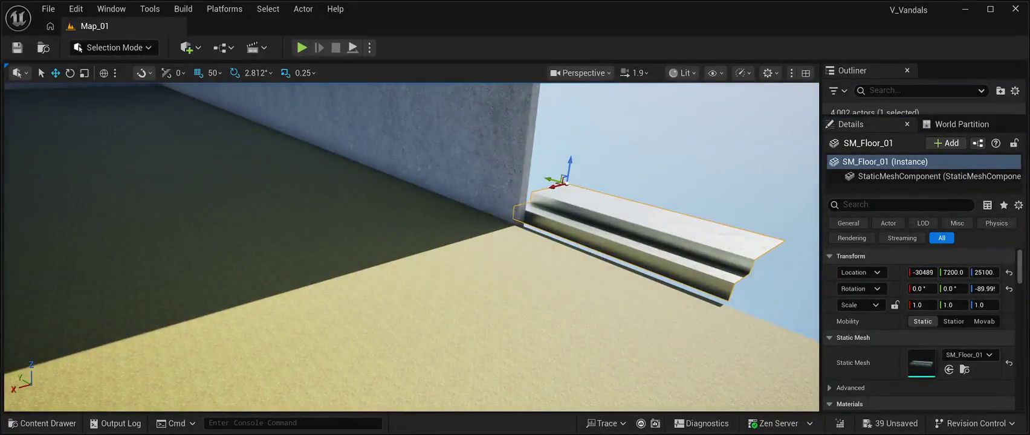
{"action": "mouse_move", "coordinate": [555, 181]}
{"action": "left_mouse_down"}
{"action": "mouse_move", "coordinate": [568, 186]}
{"action": "mouse_move", "coordinate": [564, 195]}
{"action": "left_mouse_up"}
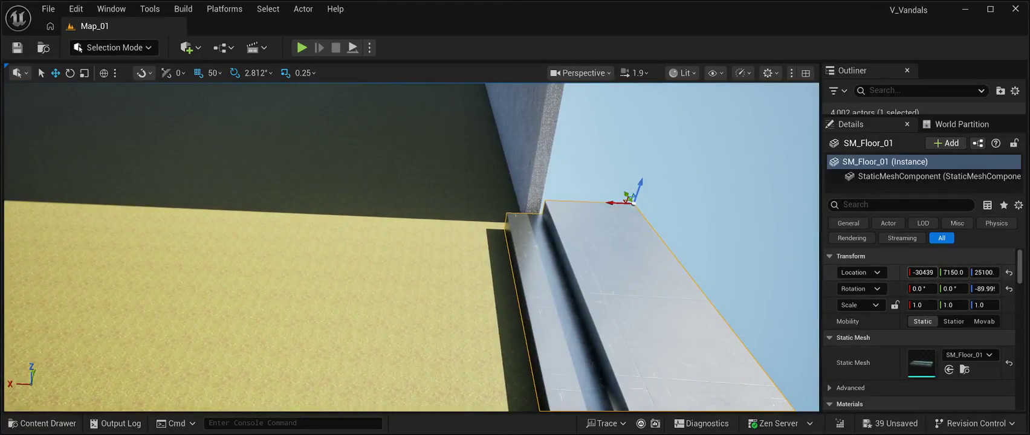
{"action": "mouse_move", "coordinate": [613, 202]}
{"action": "left_mouse_down"}
{"action": "mouse_move", "coordinate": [677, 198]}
{"action": "mouse_move", "coordinate": [580, 208]}
{"action": "mouse_move", "coordinate": [550, 260]}
{"action": "left_mouse_up"}
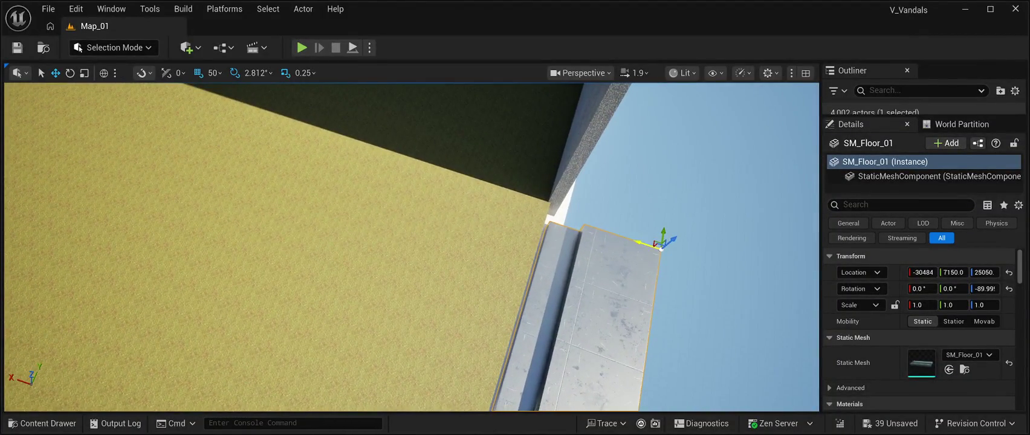
{"action": "left_click_drag", "start_coordinate": [626, 241], "coordinate": [639, 242]}
{"action": "left_click_drag", "start_coordinate": [423, 242], "coordinate": [351, 254]}
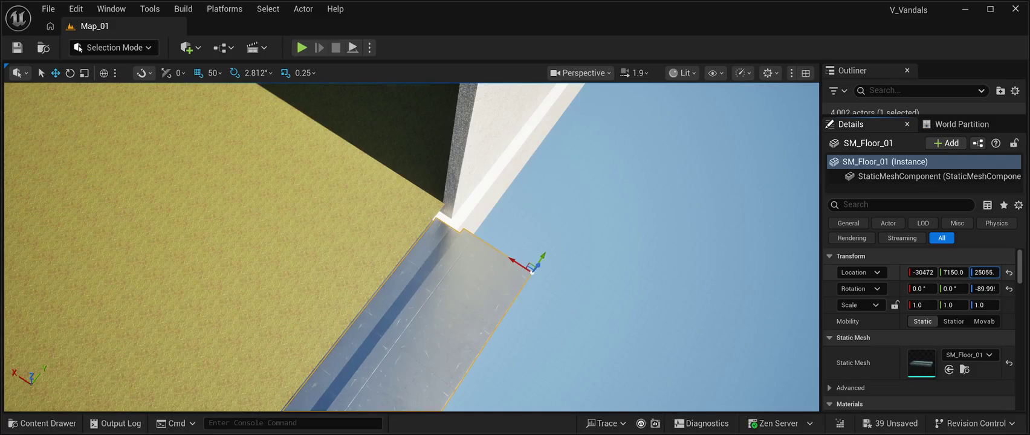
{"action": "left_click_drag", "start_coordinate": [984, 272], "coordinate": [958, 272]}
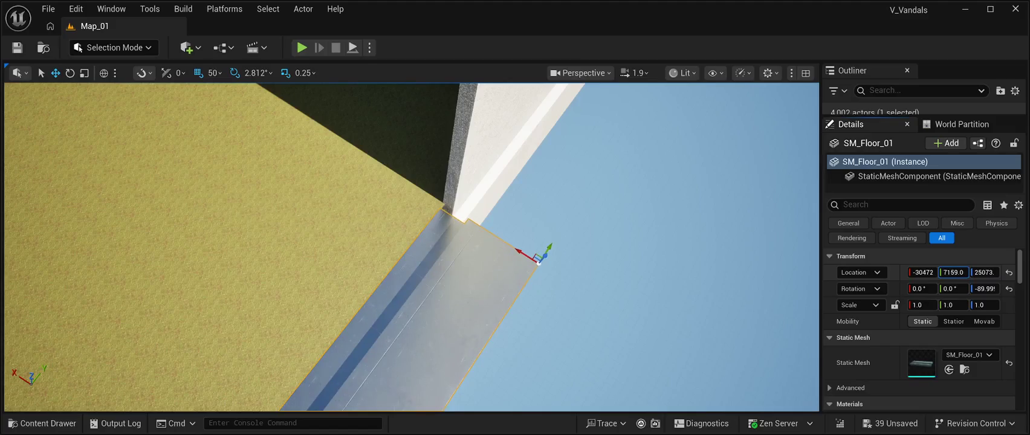
{"action": "left_click_drag", "start_coordinate": [953, 272], "coordinate": [954, 272]}
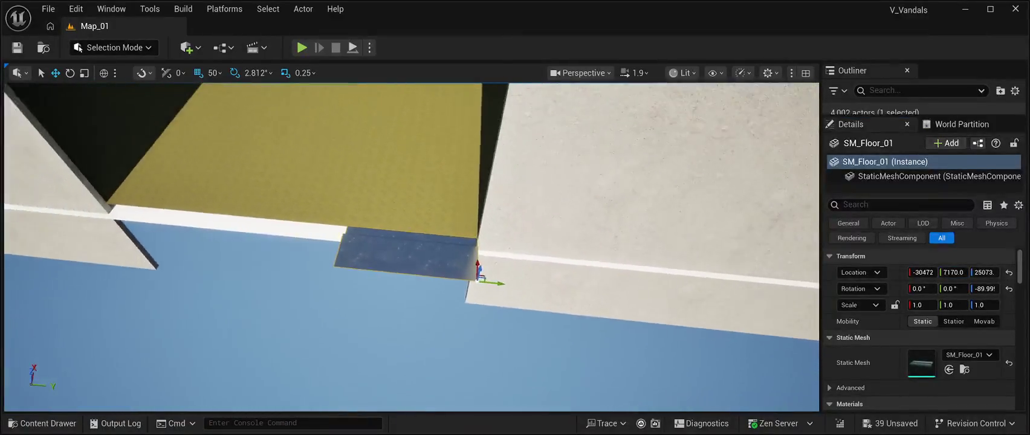
{"action": "key", "text": "ctrl+d"}
{"action": "left_click_drag", "start_coordinate": [465, 284], "coordinate": [335, 282]}
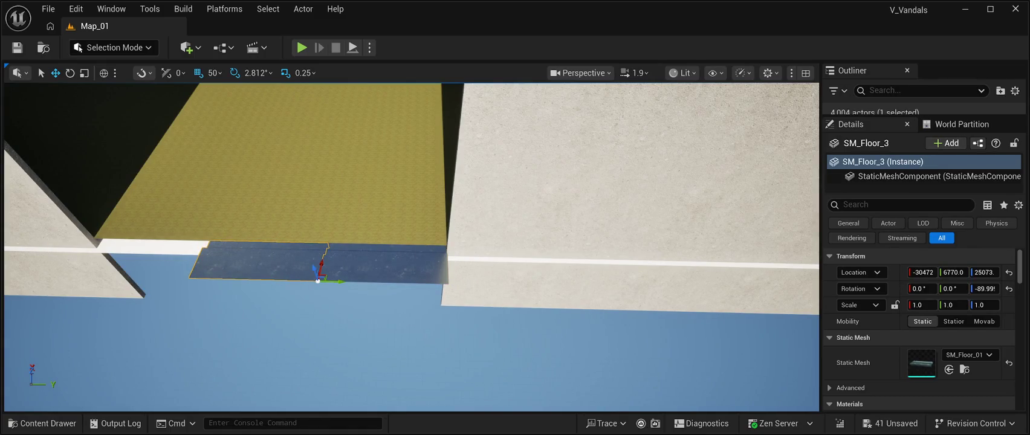
{"action": "mouse_move", "coordinate": [333, 284]}
{"action": "left_mouse_down"}
{"action": "mouse_move", "coordinate": [225, 282]}
{"action": "mouse_move", "coordinate": [254, 230]}
{"action": "mouse_move", "coordinate": [284, 254]}
{"action": "mouse_move", "coordinate": [314, 235]}
{"action": "mouse_move", "coordinate": [314, 296]}
{"action": "left_mouse_up"}
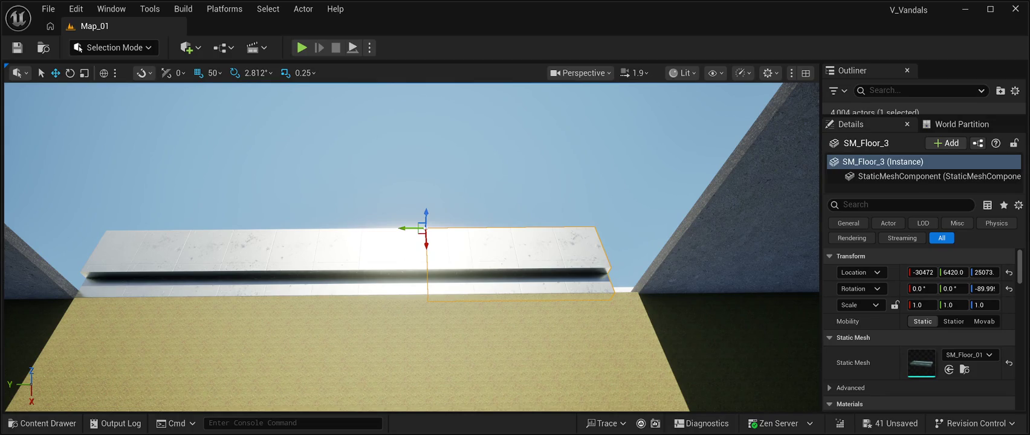
{"action": "mouse_move", "coordinate": [411, 272]}
{"action": "left_mouse_down"}
{"action": "mouse_move", "coordinate": [428, 271]}
{"action": "mouse_move", "coordinate": [412, 316]}
{"action": "mouse_move", "coordinate": [404, 266]}
{"action": "mouse_move", "coordinate": [398, 287]}
{"action": "left_mouse_up"}
{"action": "scroll", "coordinate": [410, 248], "scroll_direction": "down", "scroll_amount": 5}
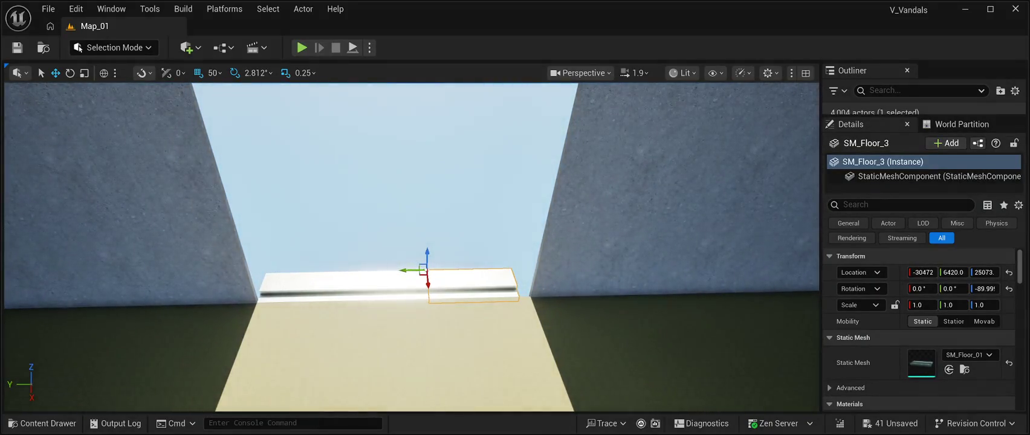
{"action": "mouse_move", "coordinate": [410, 248]}
{"action": "left_mouse_down"}
{"action": "mouse_move", "coordinate": [447, 235]}
{"action": "mouse_move", "coordinate": [393, 253]}
{"action": "mouse_move", "coordinate": [378, 238]}
{"action": "left_mouse_up"}
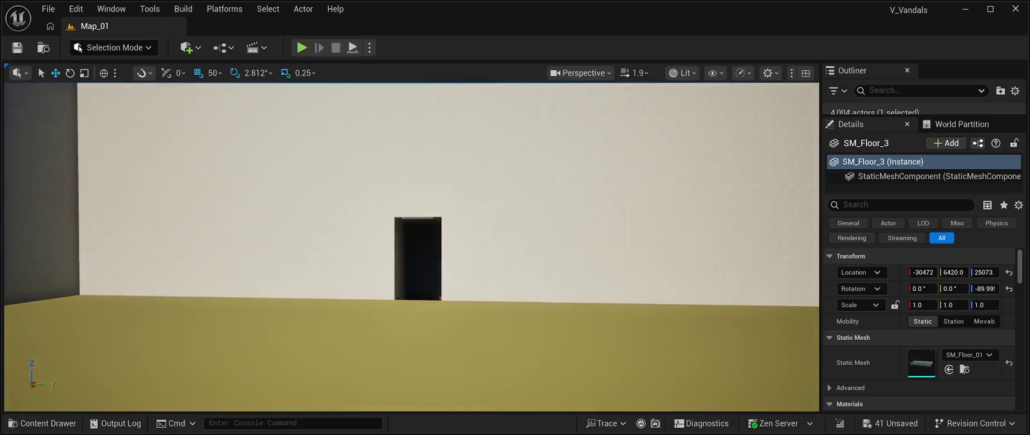
{"action": "mouse_move", "coordinate": [377, 238]}
{"action": "left_mouse_down"}
{"action": "mouse_move", "coordinate": [399, 248]}
{"action": "mouse_move", "coordinate": [374, 238]}
{"action": "mouse_move", "coordinate": [369, 209]}
{"action": "left_mouse_up"}
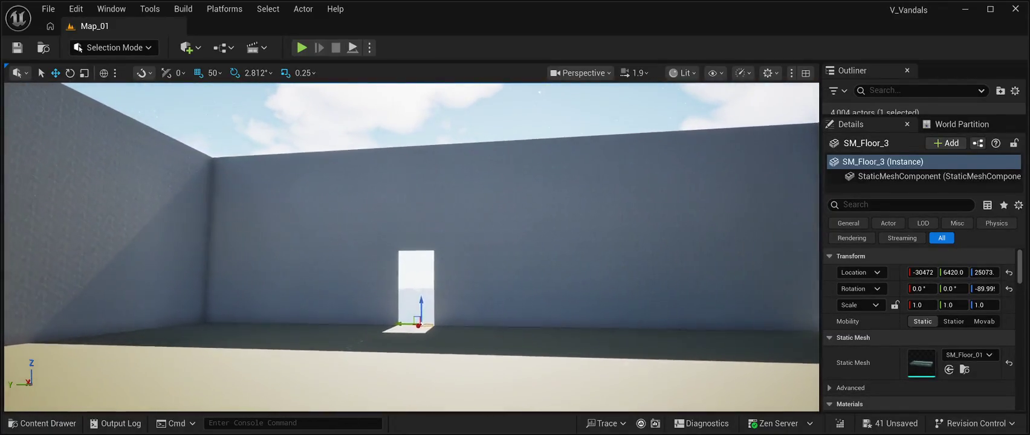
{"action": "key", "text": "f"}
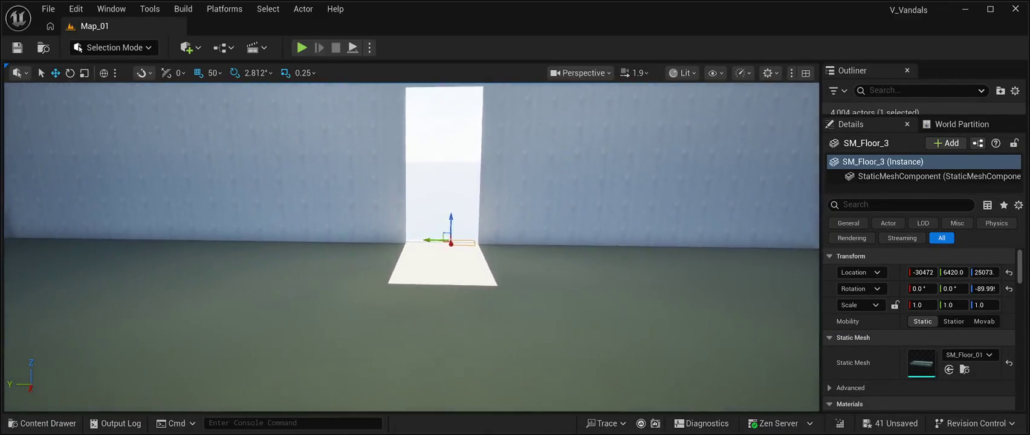
{"action": "key", "text": "w"}
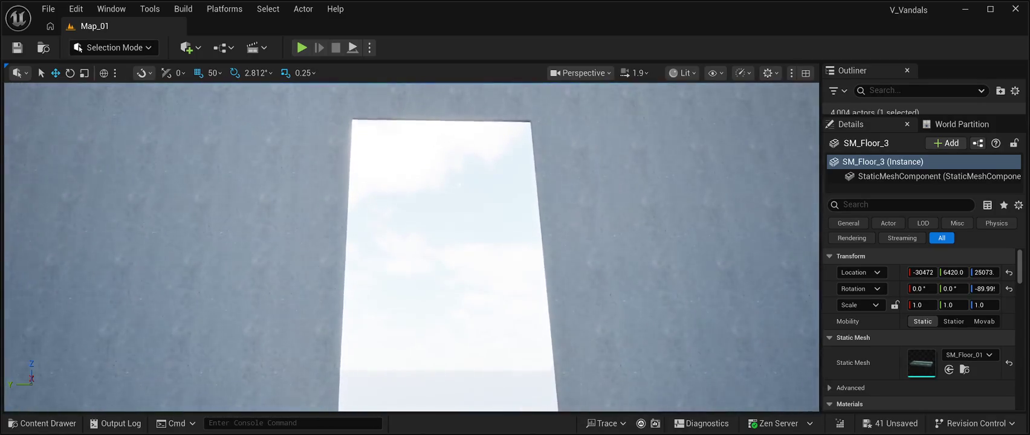
{"action": "key", "text": "alt+p"}
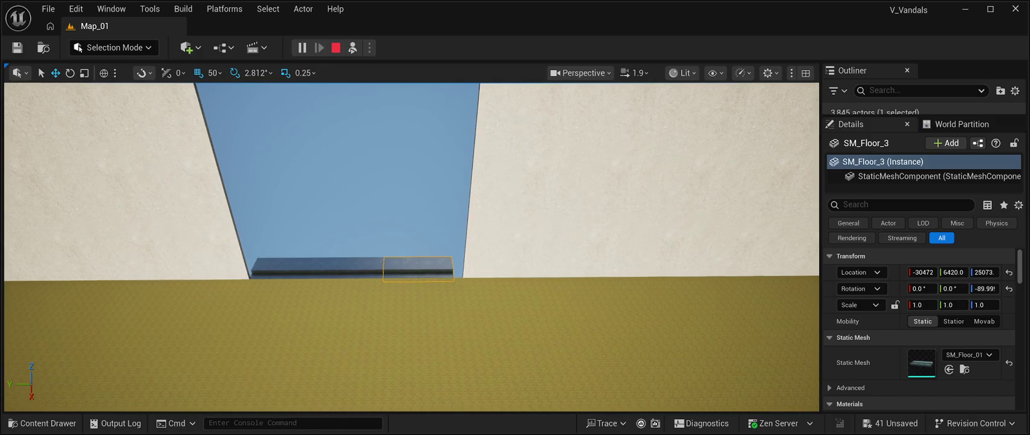
{"action": "key", "text": "w"}
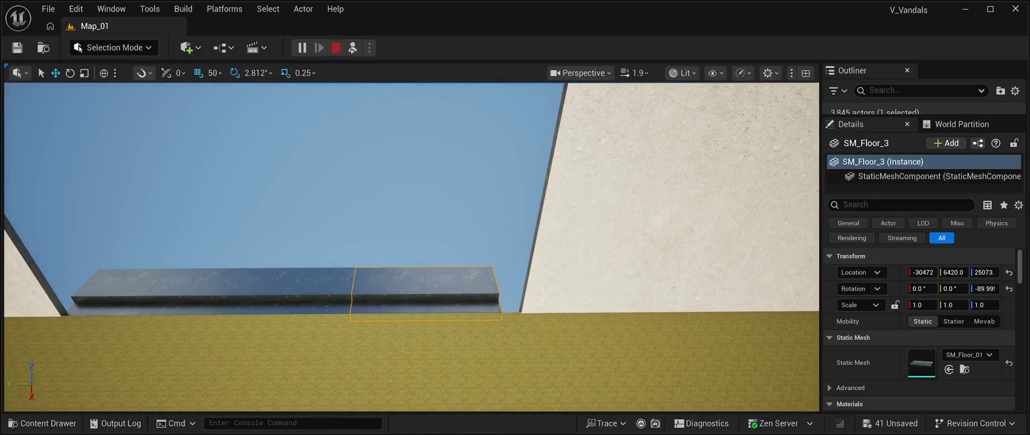
{"action": "key", "text": "Escape"}
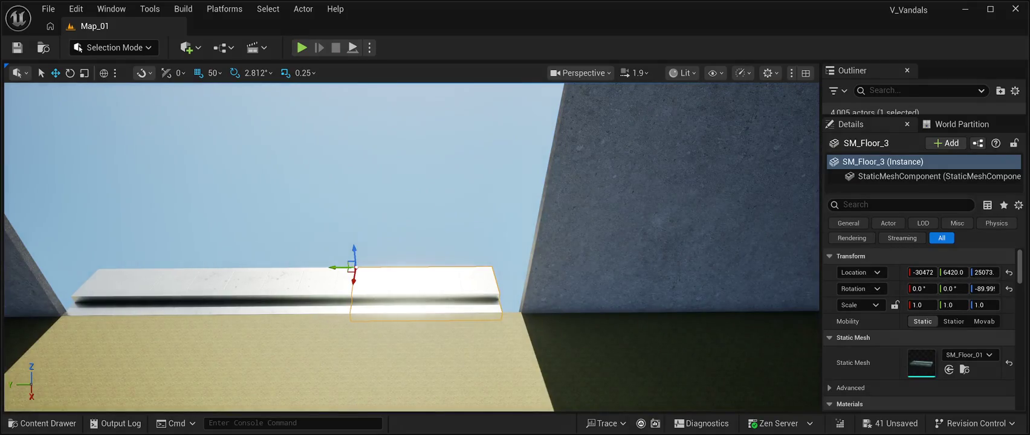
Step: Duplicate the floor slab and move the copy up one step, forward 50 and sideways 400 units
{"action": "key", "text": "ctrl+d"}
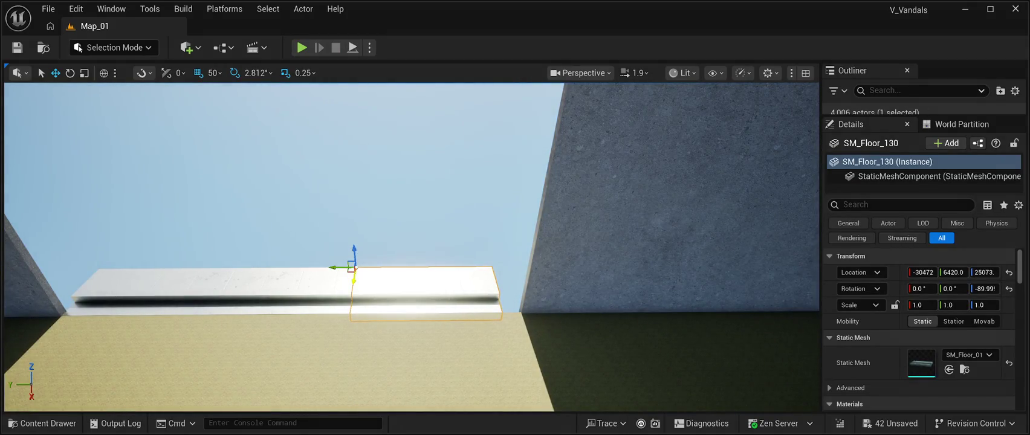
{"action": "left_click_drag", "start_coordinate": [353, 277], "coordinate": [369, 242]}
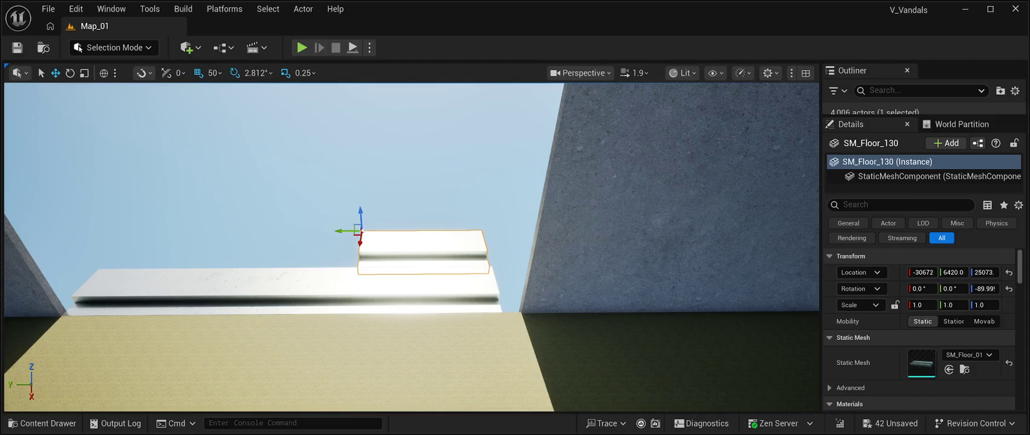
{"action": "key", "text": "d"}
{"action": "left_click_drag", "start_coordinate": [411, 241], "coordinate": [508, 257]}
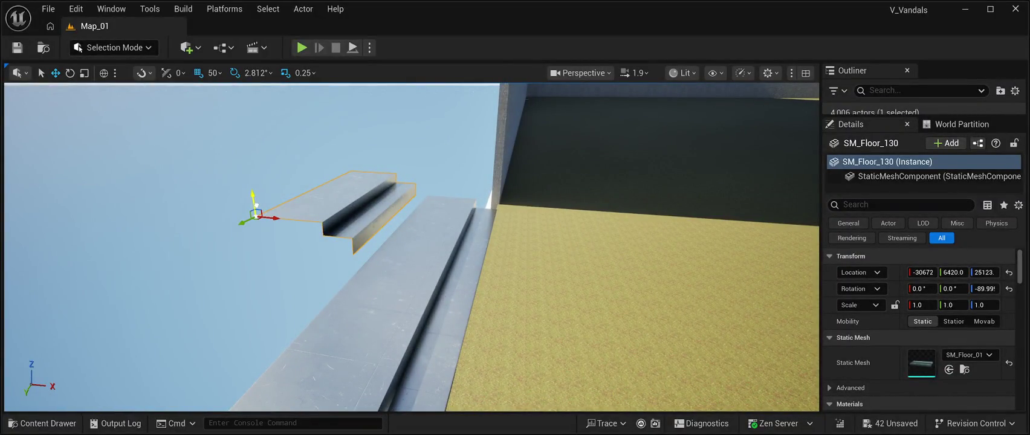
{"action": "left_click_drag", "start_coordinate": [254, 192], "coordinate": [258, 218]}
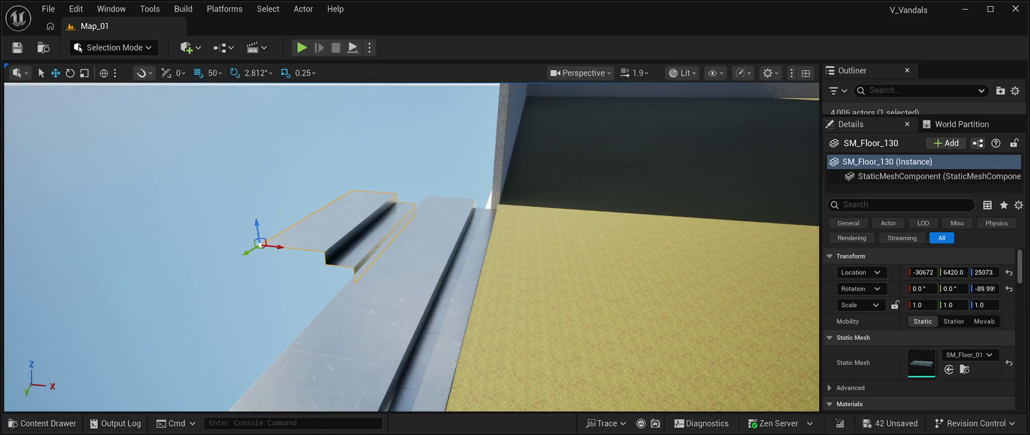
{"action": "mouse_move", "coordinate": [280, 246]}
{"action": "left_mouse_down"}
{"action": "mouse_move", "coordinate": [301, 240]}
{"action": "mouse_move", "coordinate": [281, 208]}
{"action": "mouse_move", "coordinate": [284, 260]}
{"action": "mouse_move", "coordinate": [254, 212]}
{"action": "mouse_move", "coordinate": [272, 254]}
{"action": "left_mouse_up"}
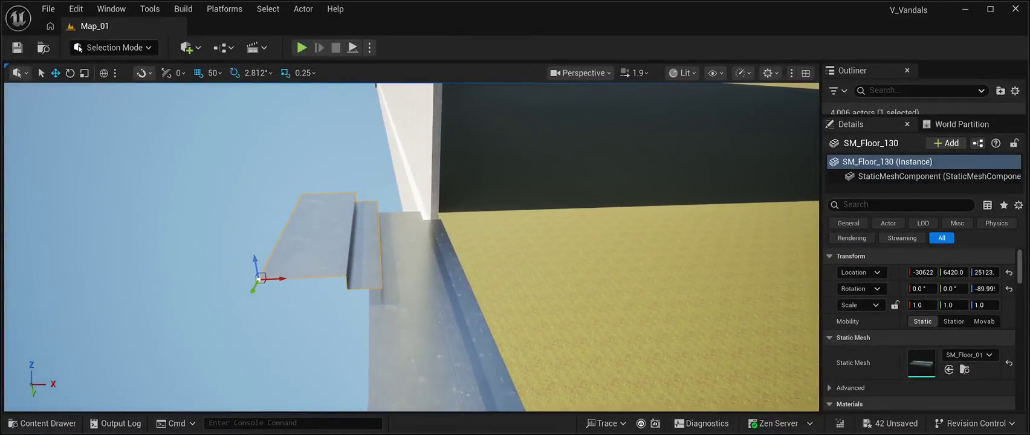
{"action": "left_click_drag", "start_coordinate": [296, 280], "coordinate": [304, 280]}
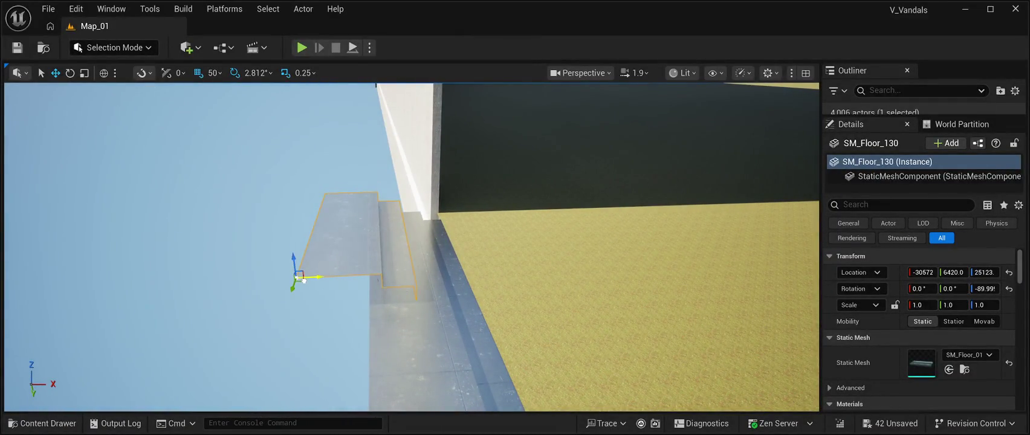
{"action": "mouse_move", "coordinate": [411, 248]}
{"action": "left_mouse_down"}
{"action": "mouse_move", "coordinate": [441, 236]}
{"action": "mouse_move", "coordinate": [441, 199]}
{"action": "mouse_move", "coordinate": [426, 268]}
{"action": "mouse_move", "coordinate": [415, 275]}
{"action": "left_mouse_up"}
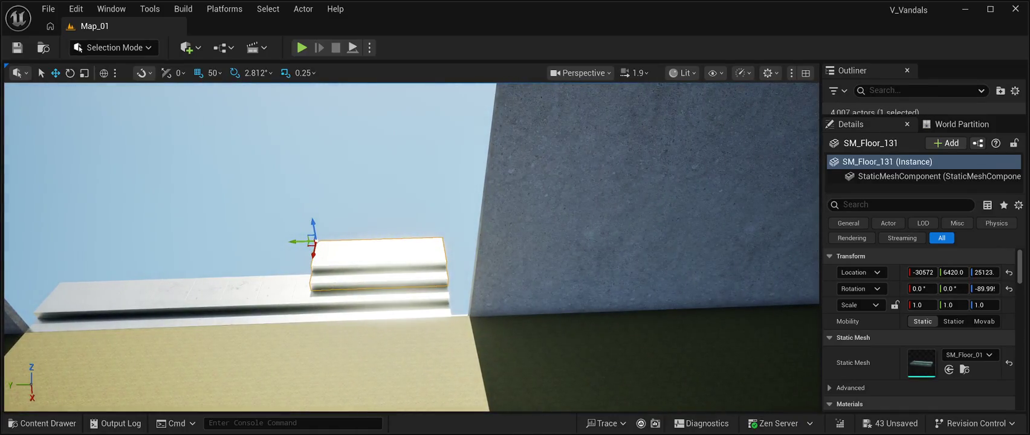
{"action": "mouse_move", "coordinate": [292, 241]}
{"action": "left_mouse_down"}
{"action": "mouse_move", "coordinate": [141, 243]}
{"action": "mouse_move", "coordinate": [210, 256]}
{"action": "left_mouse_up"}
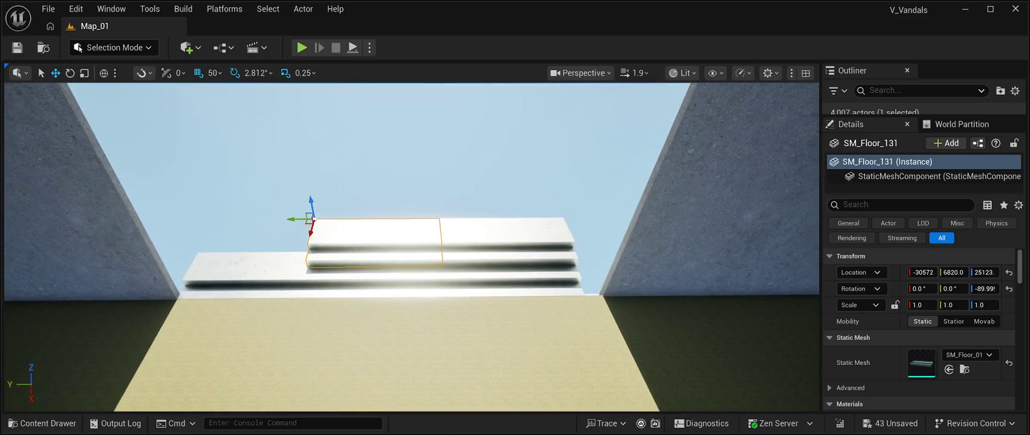
{"action": "left_click_drag", "start_coordinate": [290, 220], "coordinate": [180, 215]}
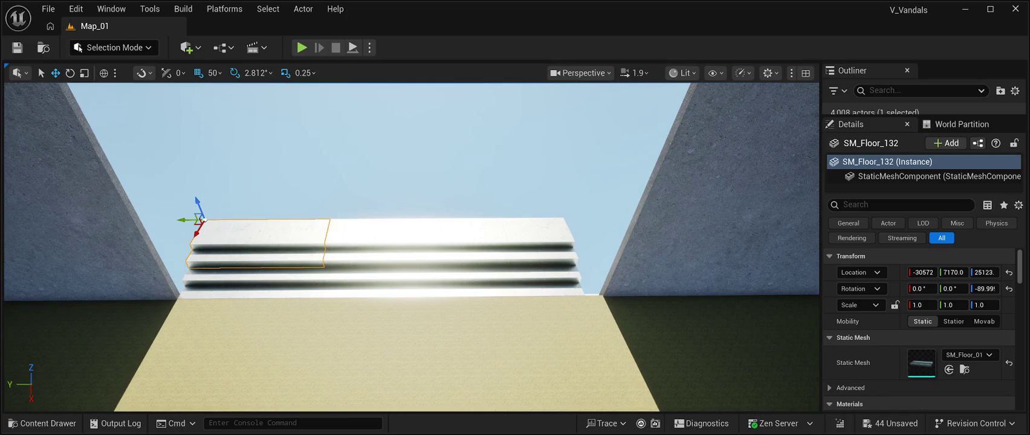
Step: Duplicate the step slab again, raising the copy one step higher and bringing it forward 50 units
{"action": "key", "text": "ctrl+d"}
{"action": "left_click_drag", "start_coordinate": [423, 333], "coordinate": [362, 302]}
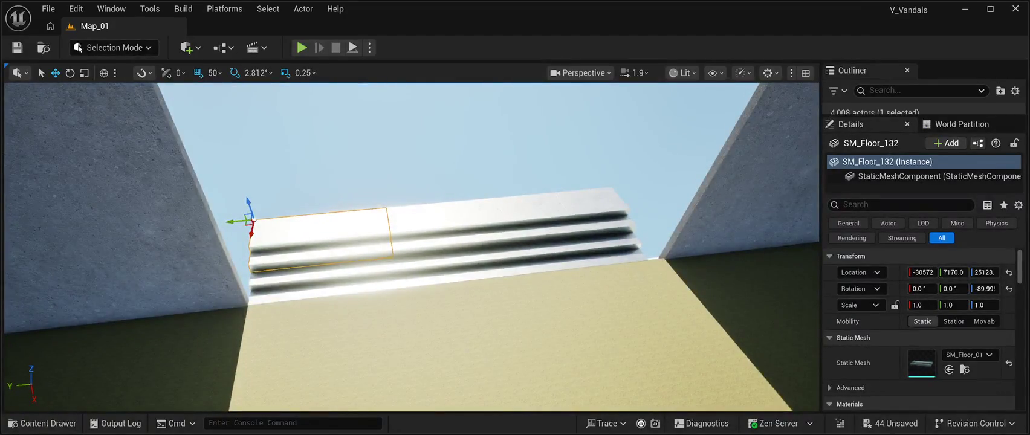
{"action": "left_click_drag", "start_coordinate": [253, 221], "coordinate": [270, 201]}
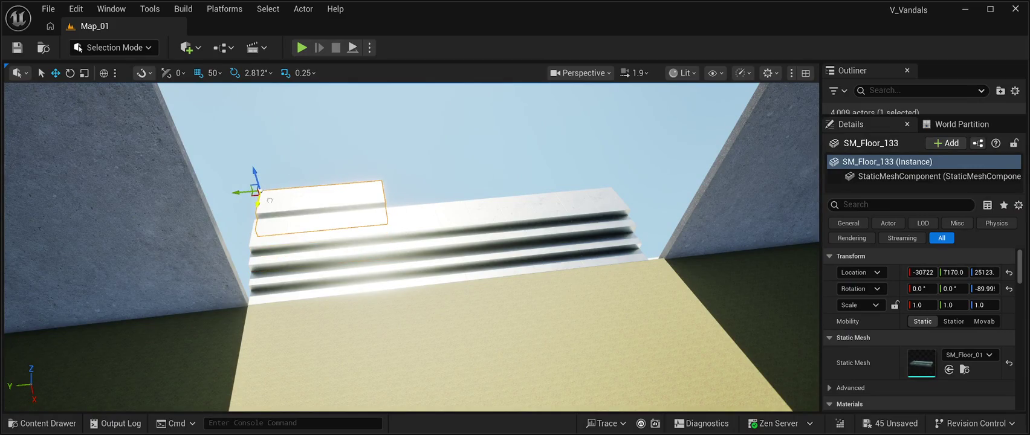
{"action": "left_click_drag", "start_coordinate": [255, 175], "coordinate": [251, 162]}
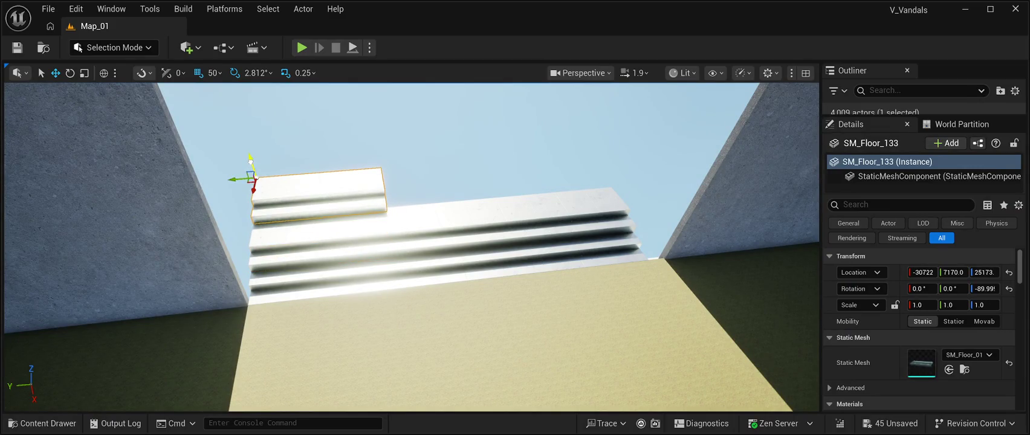
{"action": "mouse_move", "coordinate": [254, 188]}
{"action": "left_mouse_down"}
{"action": "mouse_move", "coordinate": [255, 199]}
{"action": "mouse_move", "coordinate": [321, 200]}
{"action": "left_mouse_up"}
Step: Duplicate the top step slab twice and slide the copies sideways to extend the top step
{"action": "key", "text": "ctrl+d"}
{"action": "mouse_move", "coordinate": [190, 186]}
{"action": "left_mouse_down"}
{"action": "mouse_move", "coordinate": [310, 184]}
{"action": "mouse_move", "coordinate": [299, 188]}
{"action": "mouse_move", "coordinate": [383, 199]}
{"action": "left_mouse_up"}
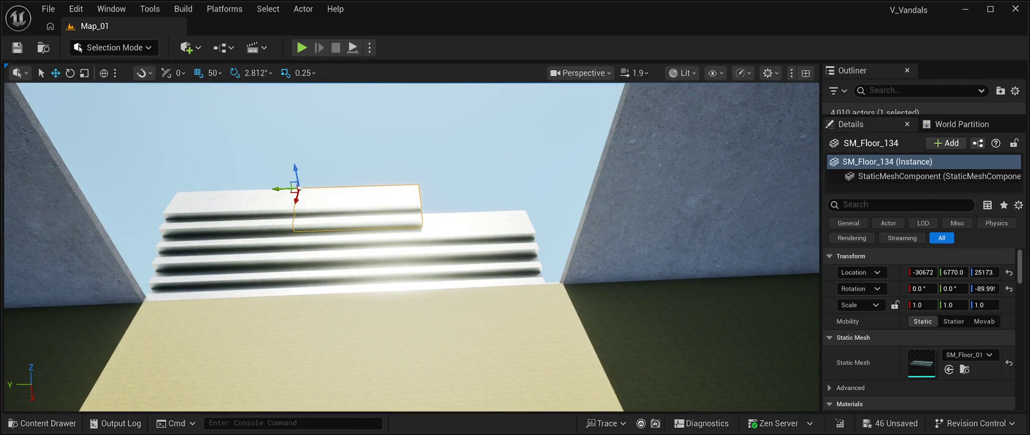
{"action": "key", "text": "ctrl+d"}
{"action": "key", "text": "Right"}
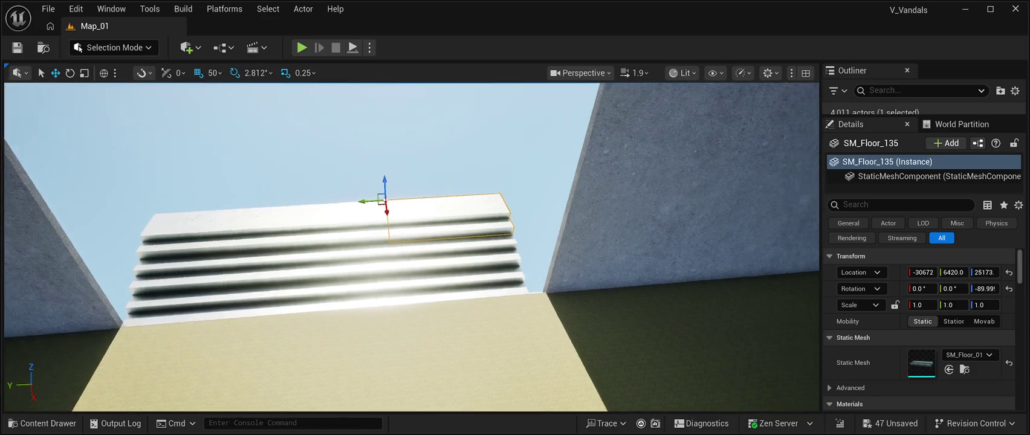
{"action": "key", "text": "Page_Up"}
{"action": "key", "text": "Left"}
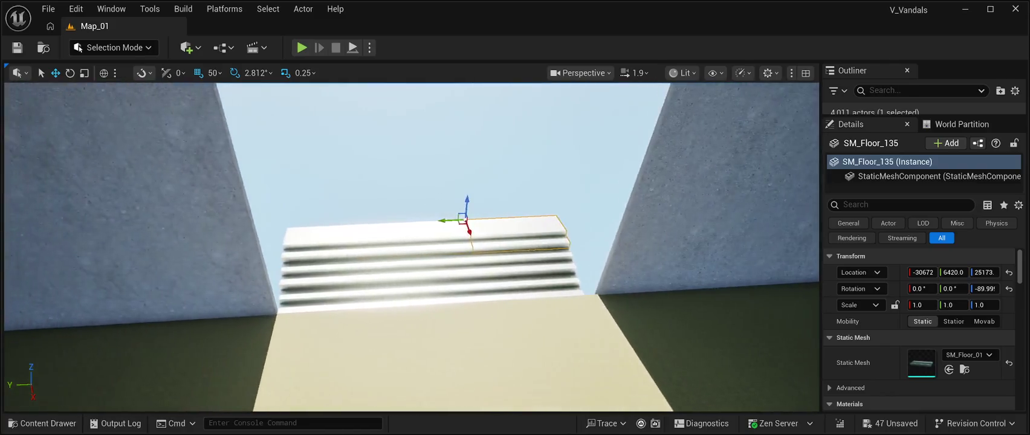
{"action": "key", "text": "Page_Down"}
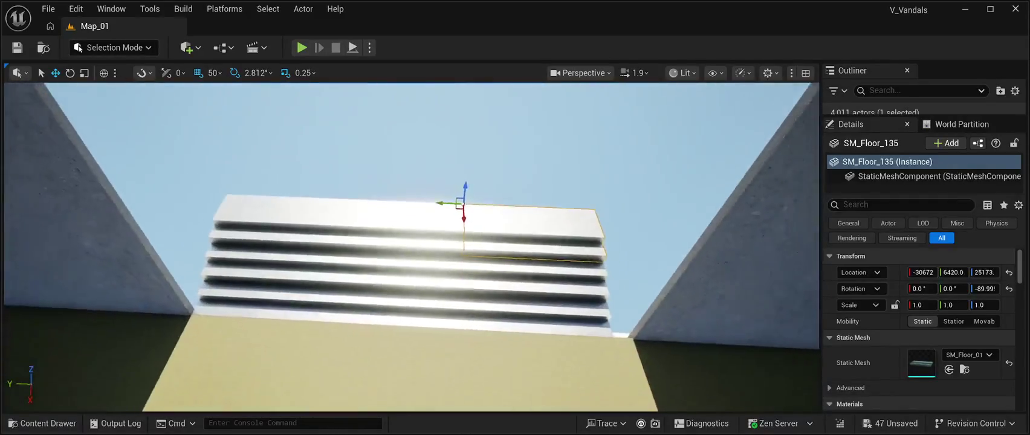
{"action": "key", "text": "Right"}
{"action": "key", "text": "Left"}
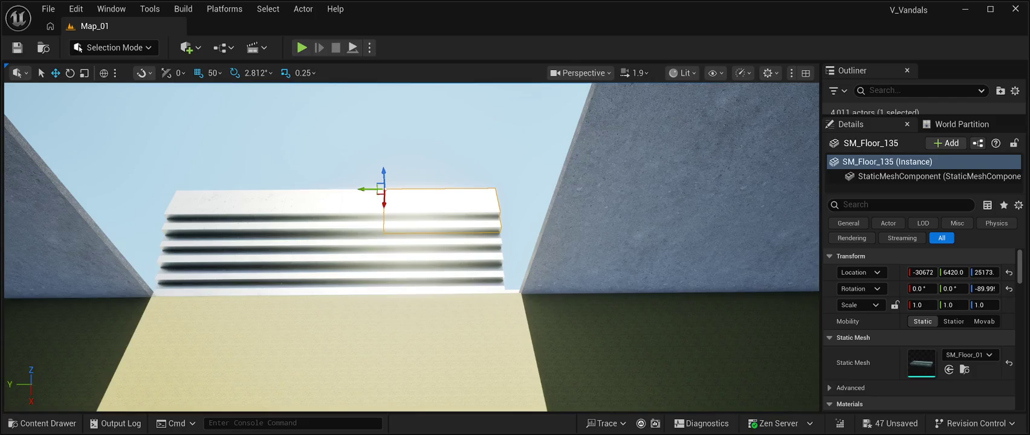
Step: Shift-select all nine stair slabs in the viewport
{"action": "left_click", "coordinate": [442, 251], "text": "ctrl"}
{"action": "left_click", "coordinate": [441, 284], "text": "ctrl"}
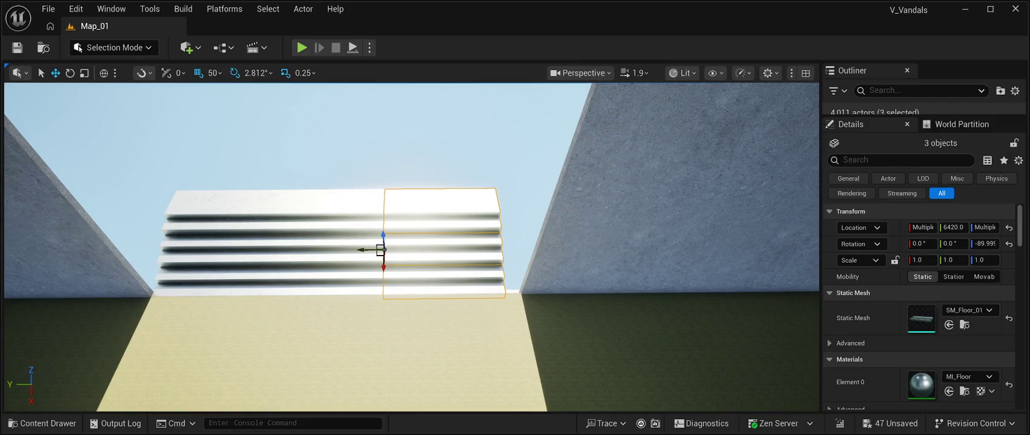
{"action": "left_click", "coordinate": [332, 281], "text": "ctrl"}
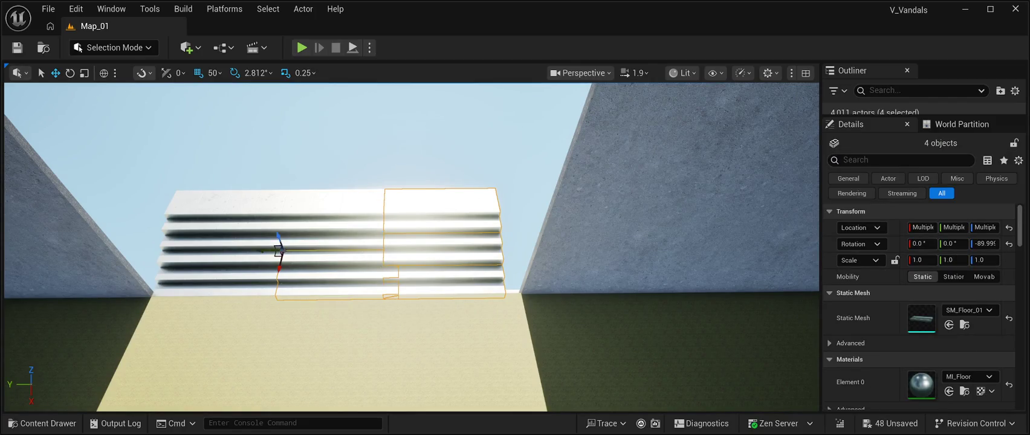
{"action": "left_click", "coordinate": [326, 242], "text": "ctrl"}
{"action": "left_click", "coordinate": [332, 202], "text": "ctrl"}
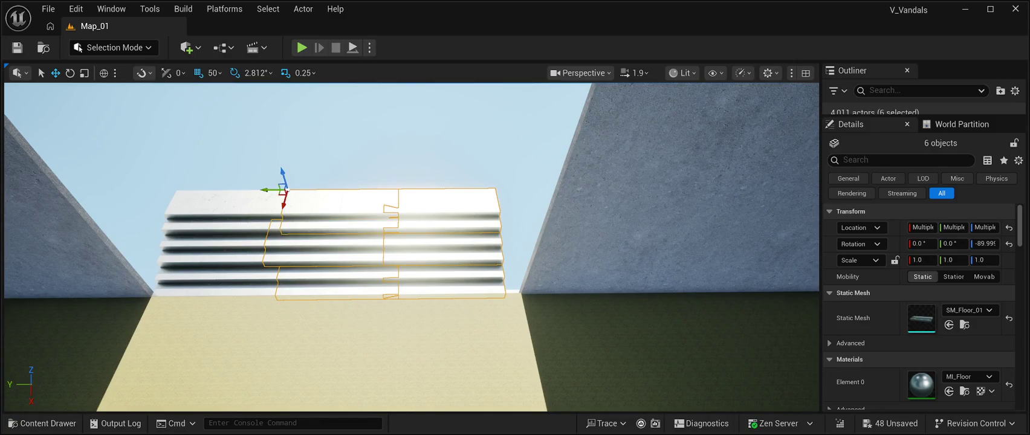
{"action": "left_click", "coordinate": [224, 206], "text": "ctrl"}
{"action": "left_click", "coordinate": [211, 248], "text": "ctrl"}
{"action": "left_click", "coordinate": [212, 283], "text": "ctrl"}
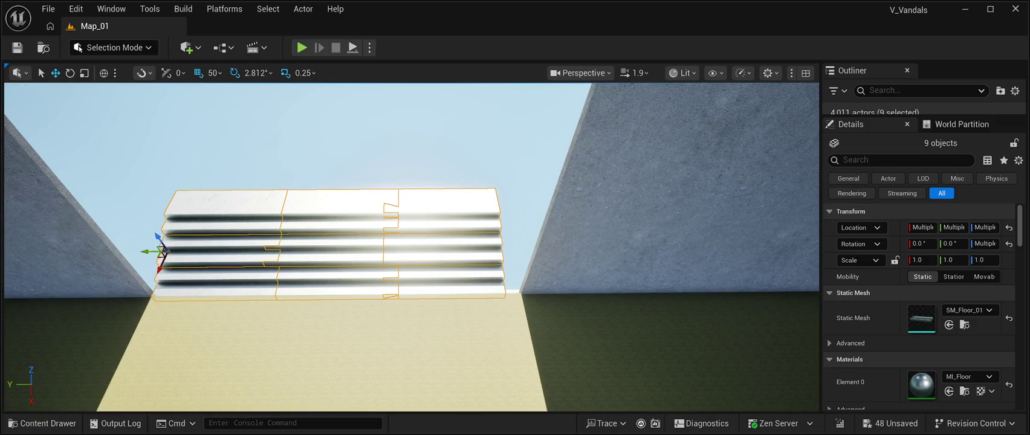
Step: Shift the selected stair slabs sideways together, then select only the lower-right slab SM_Floor_3
{"action": "left_click_drag", "start_coordinate": [146, 252], "coordinate": [145, 253]}
{"action": "scroll", "coordinate": [145, 254], "scroll_direction": "up", "scroll_amount": 5}
{"action": "scroll", "coordinate": [411, 248], "scroll_direction": "down", "scroll_amount": 10}
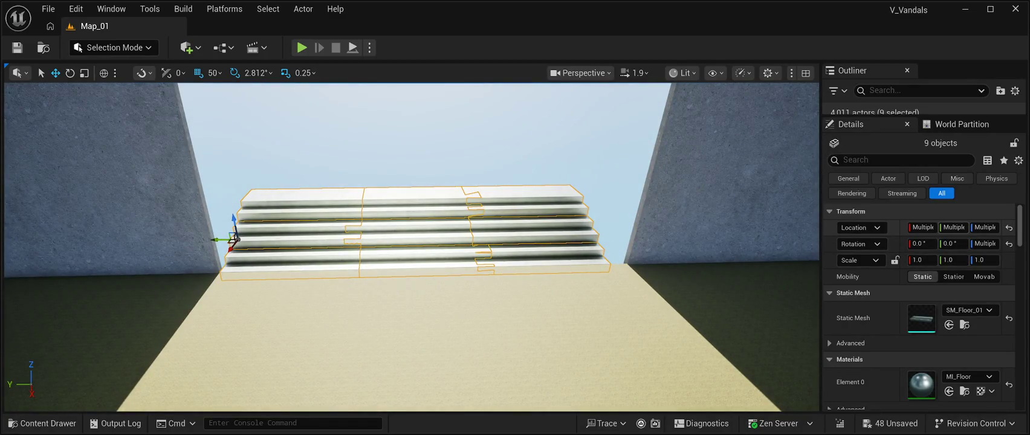
{"action": "left_click", "coordinate": [544, 254]}
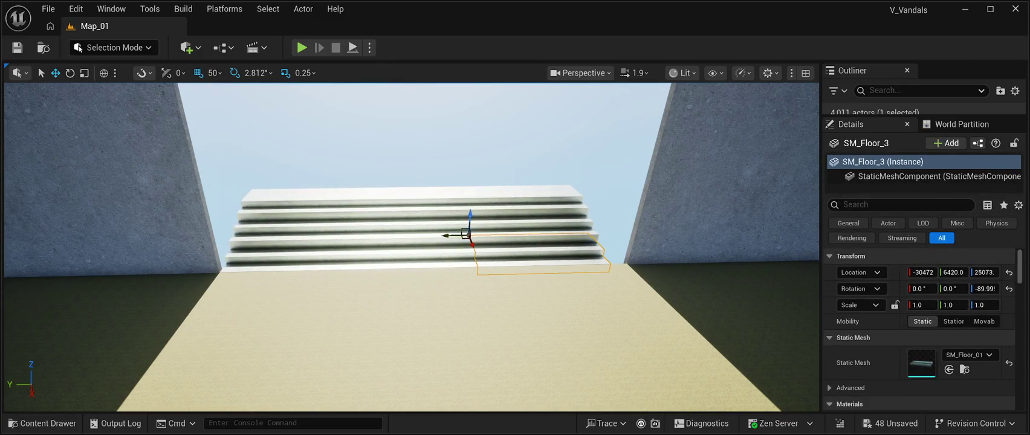
Step: Slide the top slab SM_Floor_135 and the lower slab SM_Floor_130 sideways along the staircase
{"action": "left_click", "coordinate": [525, 199]}
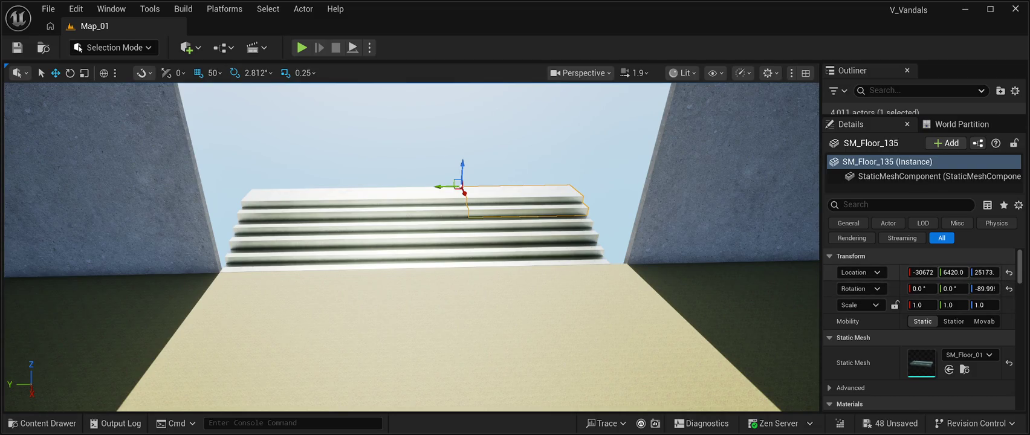
{"action": "left_click_drag", "start_coordinate": [448, 186], "coordinate": [463, 186]}
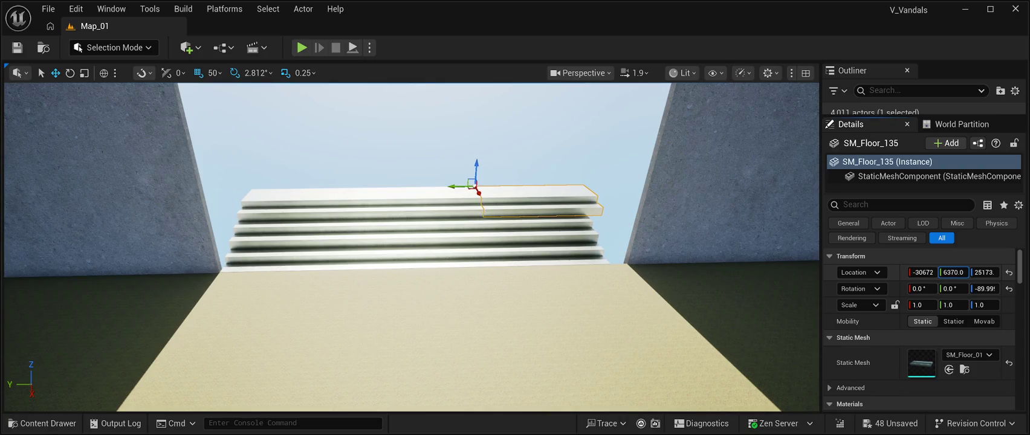
{"action": "key", "text": "w"}
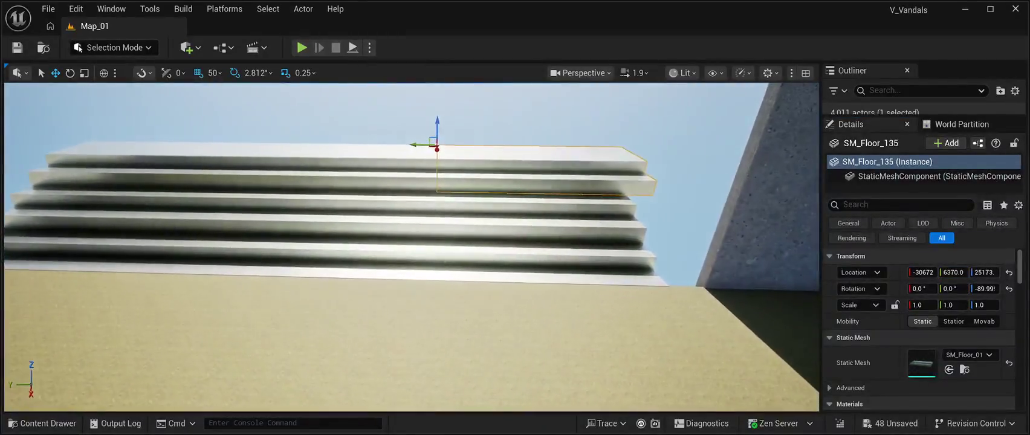
{"action": "left_click", "coordinate": [520, 212]}
{"action": "mouse_move", "coordinate": [399, 179]}
{"action": "left_mouse_down"}
{"action": "mouse_move", "coordinate": [389, 180]}
{"action": "mouse_move", "coordinate": [444, 179]}
{"action": "left_mouse_up"}
Step: Shift SM_Floor_131 sideways and Alt-drag a copy of a slab into the gap
{"action": "left_click", "coordinate": [332, 166]}
{"action": "left_click", "coordinate": [284, 200]}
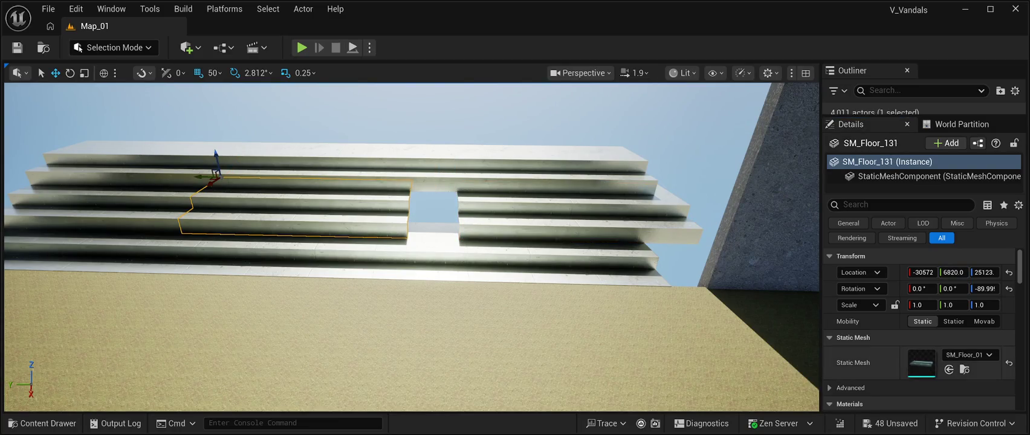
{"action": "mouse_move", "coordinate": [953, 272]}
{"action": "left_mouse_down"}
{"action": "mouse_move", "coordinate": [967, 272]}
{"action": "mouse_move", "coordinate": [955, 272]}
{"action": "left_mouse_up"}
{"action": "left_click_drag", "start_coordinate": [411, 241], "coordinate": [290, 241]}
{"action": "mouse_move", "coordinate": [474, 178]}
{"action": "left_mouse_down", "text": "alt"}
{"action": "mouse_move", "coordinate": [275, 175]}
{"action": "mouse_move", "coordinate": [293, 175]}
{"action": "left_mouse_up", "text": "alt"}
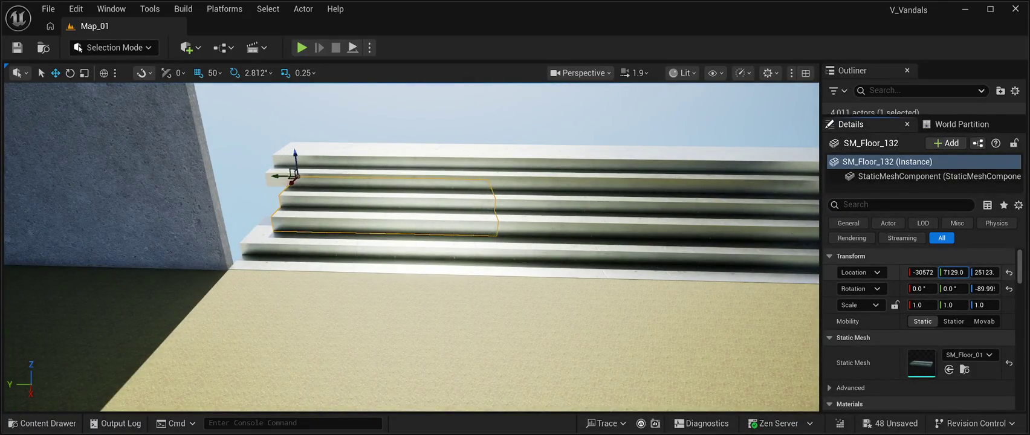
{"action": "left_click_drag", "start_coordinate": [293, 302], "coordinate": [229, 302]}
Step: Align SM_Floor_3 with its step and shift SM_Floor_132 toward the left wall
{"action": "left_click", "coordinate": [308, 245]}
{"action": "mouse_move", "coordinate": [411, 302]}
{"action": "left_mouse_down"}
{"action": "mouse_move", "coordinate": [411, 326]}
{"action": "mouse_move", "coordinate": [459, 326]}
{"action": "mouse_move", "coordinate": [432, 326]}
{"action": "left_mouse_up"}
{"action": "left_click", "coordinate": [413, 221]}
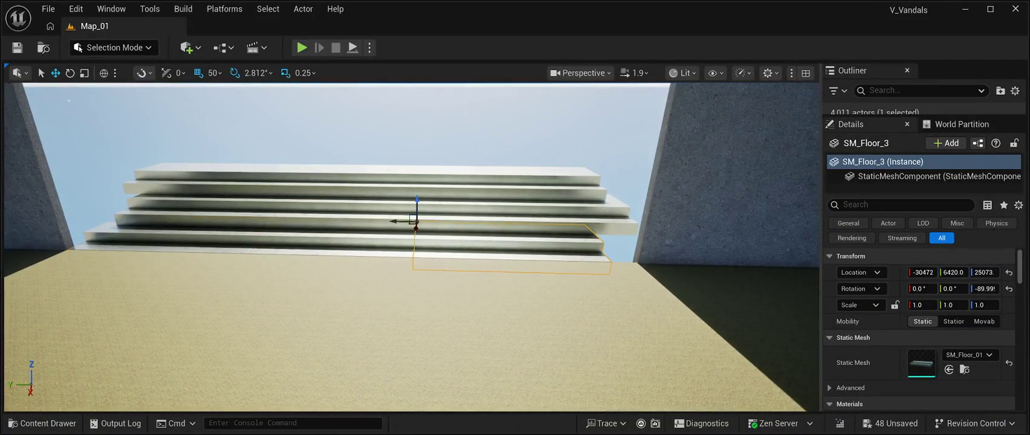
{"action": "left_click_drag", "start_coordinate": [402, 222], "coordinate": [424, 221]}
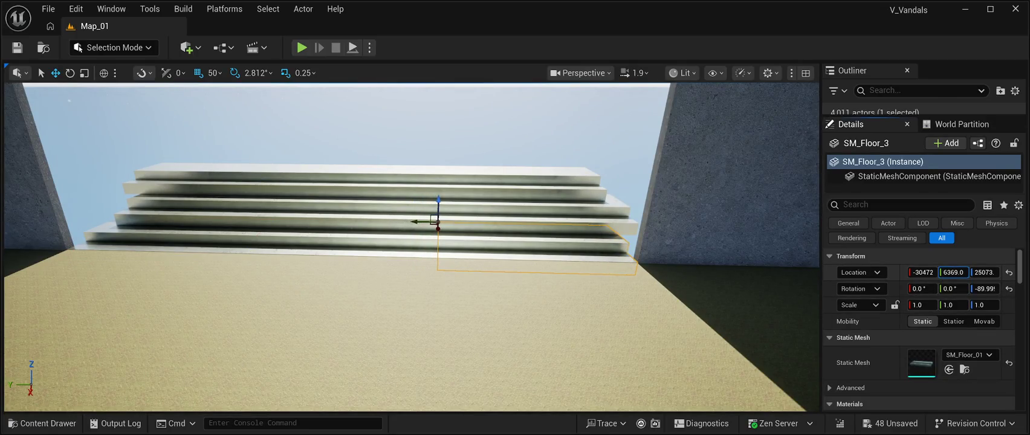
{"action": "left_click_drag", "start_coordinate": [435, 326], "coordinate": [357, 326]}
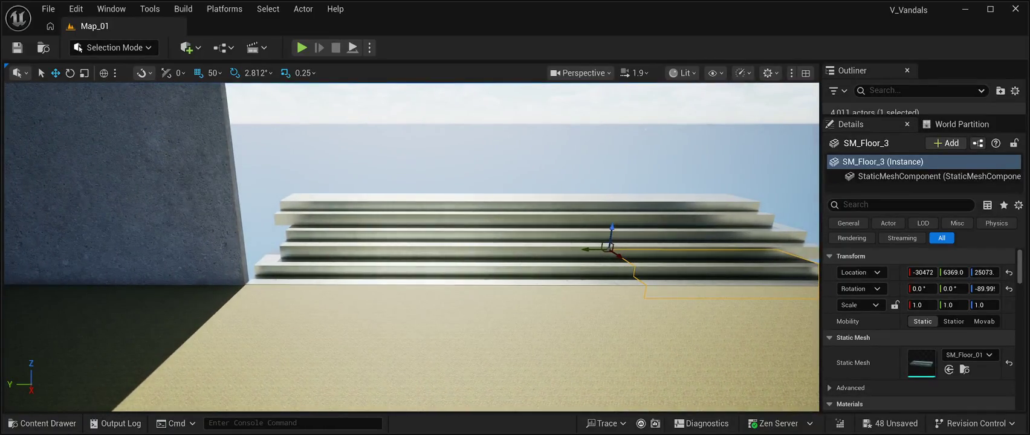
{"action": "left_click", "coordinate": [347, 245]}
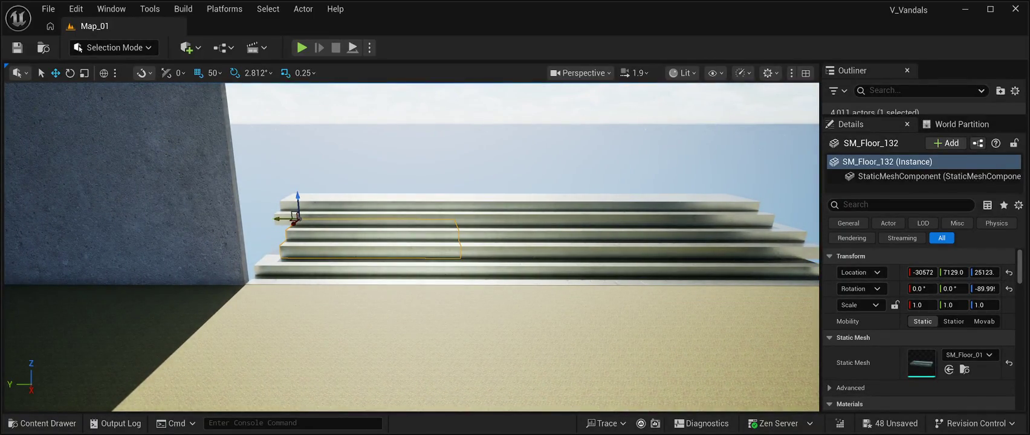
{"action": "left_click_drag", "start_coordinate": [274, 218], "coordinate": [266, 219]}
{"action": "key", "text": "f"}
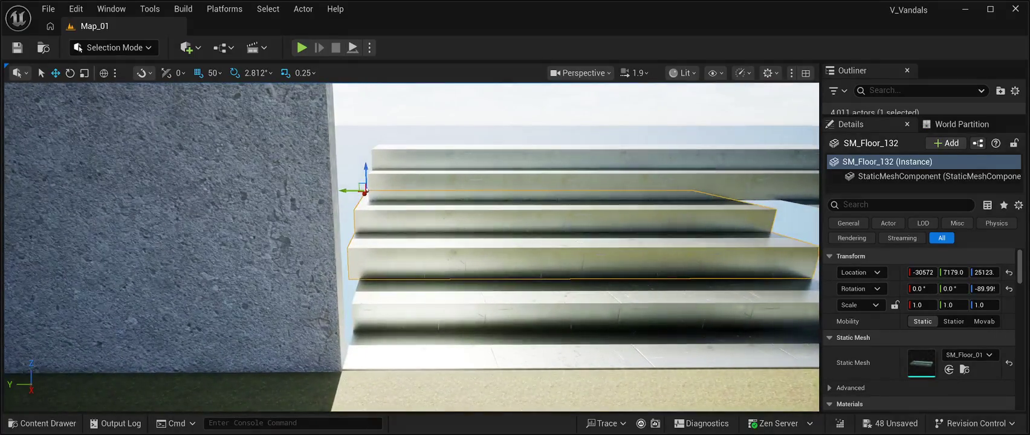
Step: Set the bottom slab SM_Floor_01 back to Y 7170 against the wall
{"action": "left_click", "coordinate": [543, 327]}
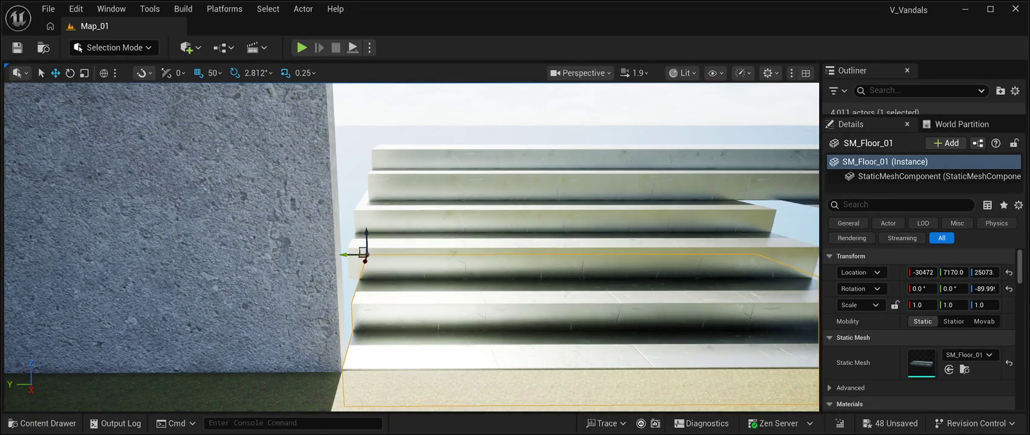
{"action": "left_click_drag", "start_coordinate": [953, 272], "coordinate": [958, 272]}
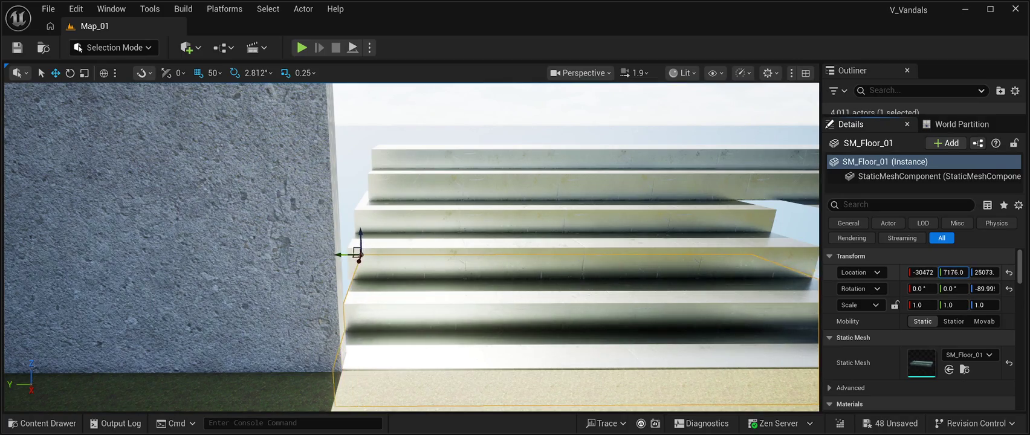
{"action": "mouse_move", "coordinate": [423, 241]}
{"action": "left_mouse_down"}
{"action": "mouse_move", "coordinate": [350, 248]}
{"action": "mouse_move", "coordinate": [400, 225]}
{"action": "left_mouse_up"}
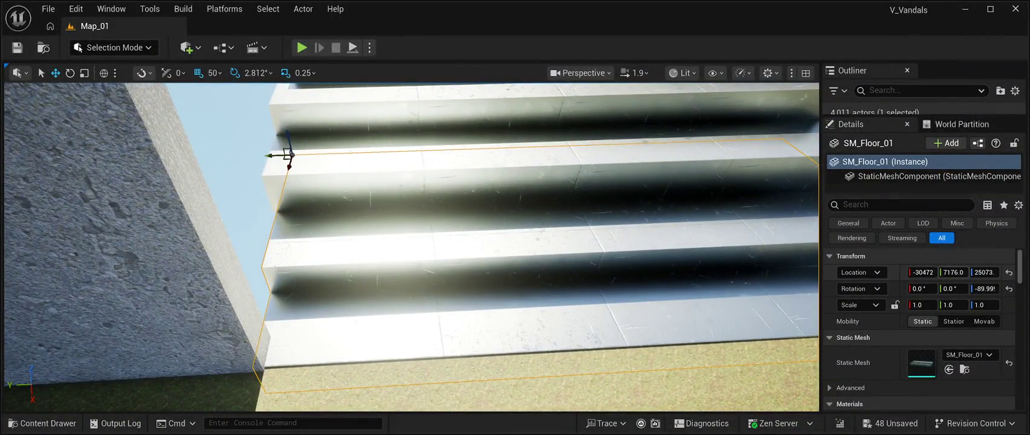
{"action": "left_click_drag", "start_coordinate": [275, 155], "coordinate": [283, 155]}
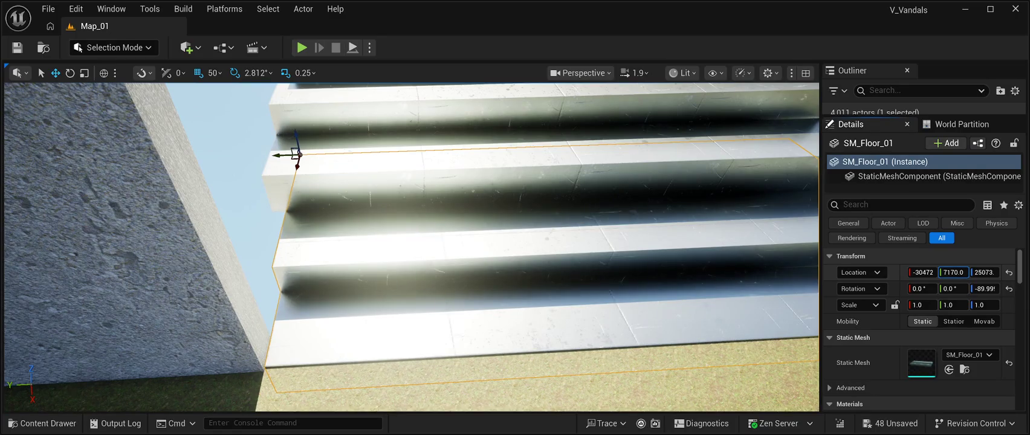
{"action": "left_click_drag", "start_coordinate": [399, 226], "coordinate": [496, 230]}
Step: Set SM_Floor_132 to Y 7170 and slide SM_Floor_131 and SM_Floor_130 to close the gaps
{"action": "left_click", "coordinate": [284, 174]}
{"action": "mouse_move", "coordinate": [284, 174]}
{"action": "left_mouse_down"}
{"action": "mouse_move", "coordinate": [332, 176]}
{"action": "mouse_move", "coordinate": [336, 145]}
{"action": "mouse_move", "coordinate": [337, 181]}
{"action": "mouse_move", "coordinate": [297, 182]}
{"action": "left_mouse_up"}
{"action": "scroll", "coordinate": [411, 248], "scroll_direction": "down", "scroll_amount": 3}
{"action": "left_click", "coordinate": [386, 254]}
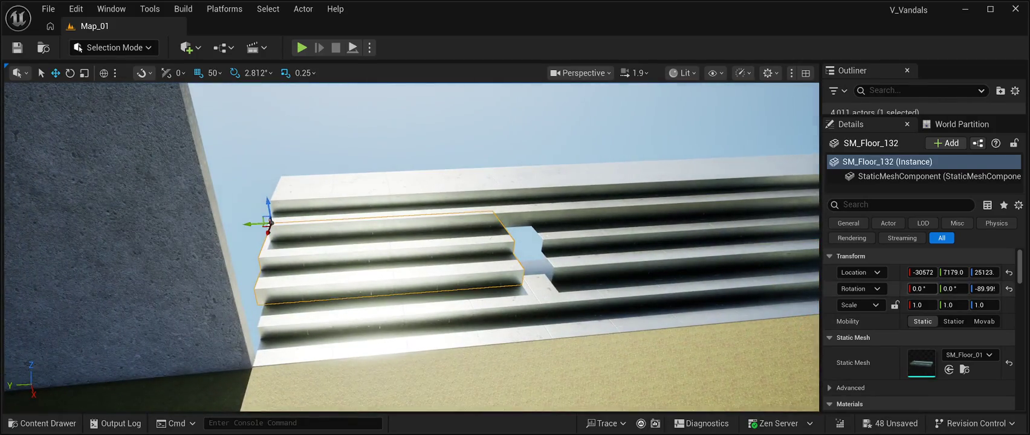
{"action": "left_click_drag", "start_coordinate": [269, 223], "coordinate": [332, 223]}
{"action": "left_click", "coordinate": [471, 290]}
{"action": "left_click_drag", "start_coordinate": [348, 254], "coordinate": [327, 253]}
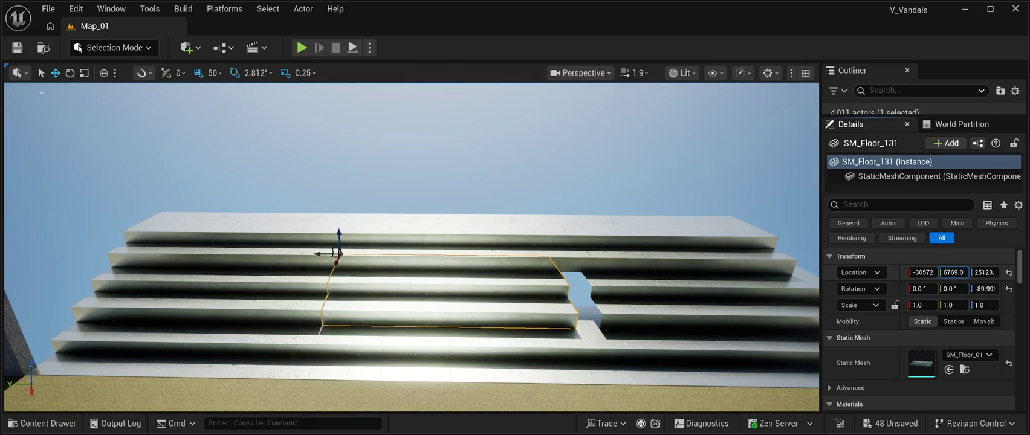
{"action": "left_click", "coordinate": [725, 290]}
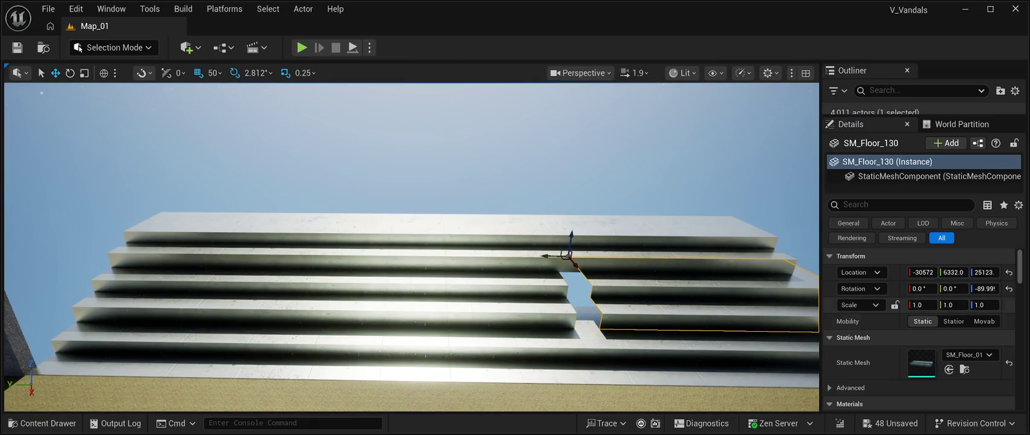
{"action": "left_click_drag", "start_coordinate": [953, 272], "coordinate": [976, 271]}
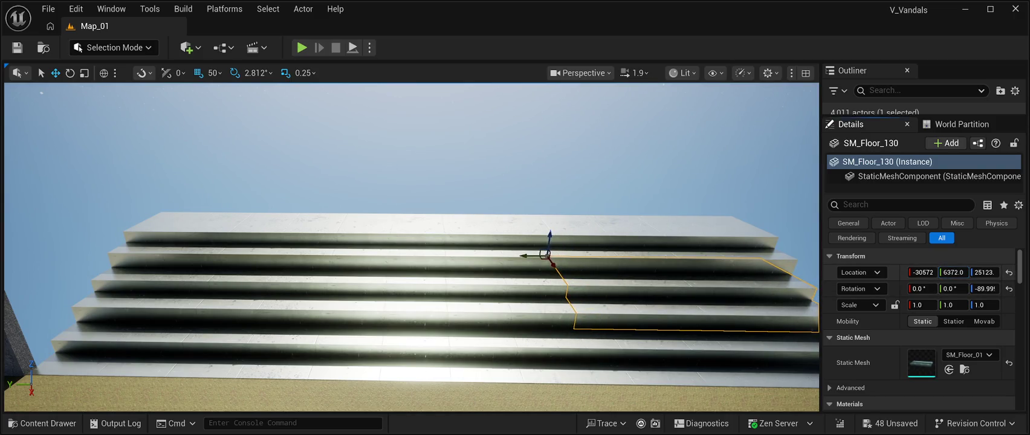
Step: Nudge SM_Floor_130 to Y 6369 and SM_Floor_131 by one unit
{"action": "key", "text": "w"}
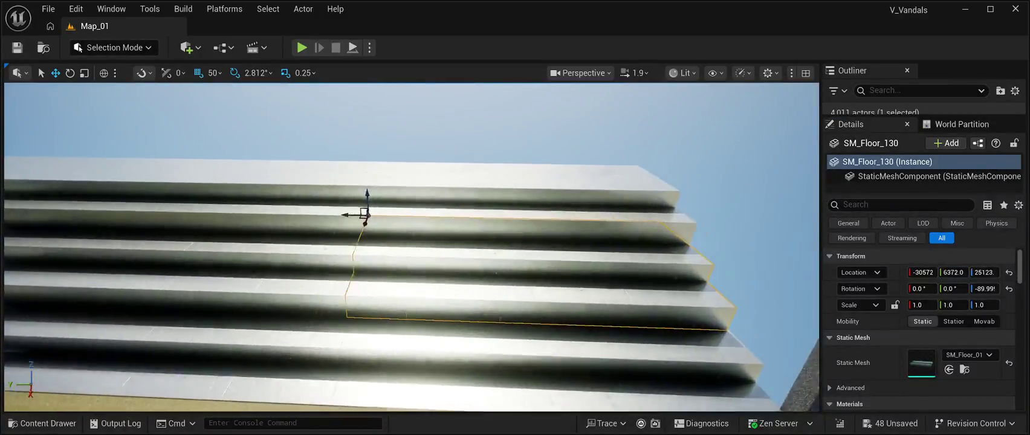
{"action": "key", "text": "d"}
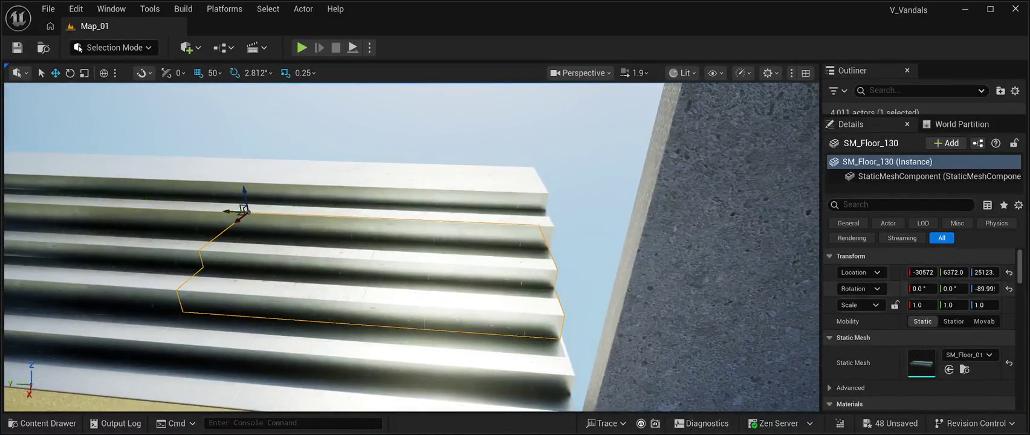
{"action": "left_click_drag", "start_coordinate": [954, 272], "coordinate": [949, 272]}
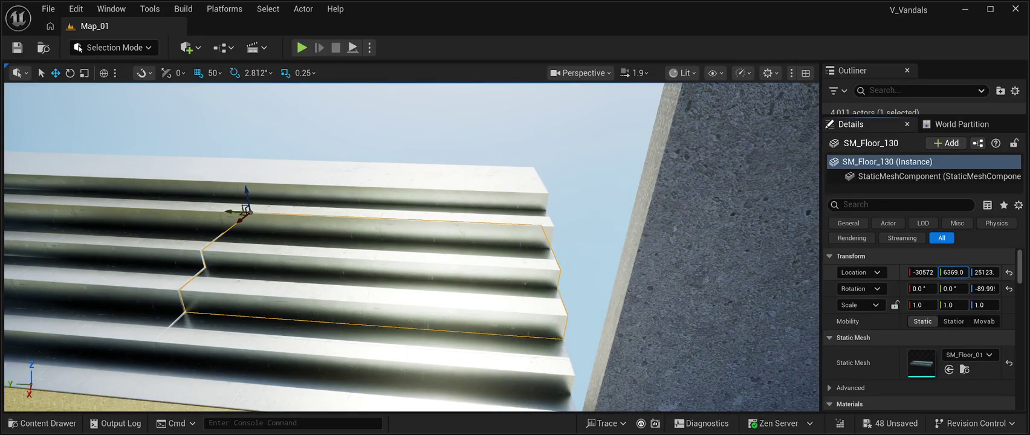
{"action": "key", "text": "s"}
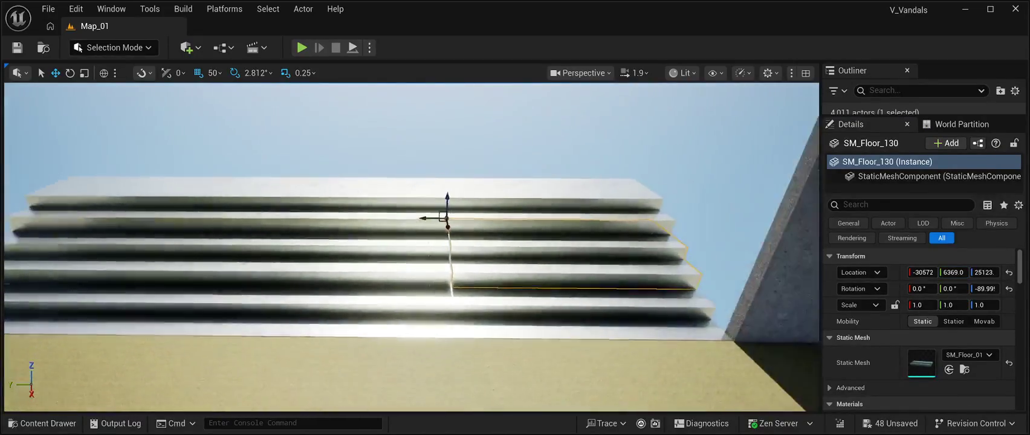
{"action": "left_click", "coordinate": [466, 254]}
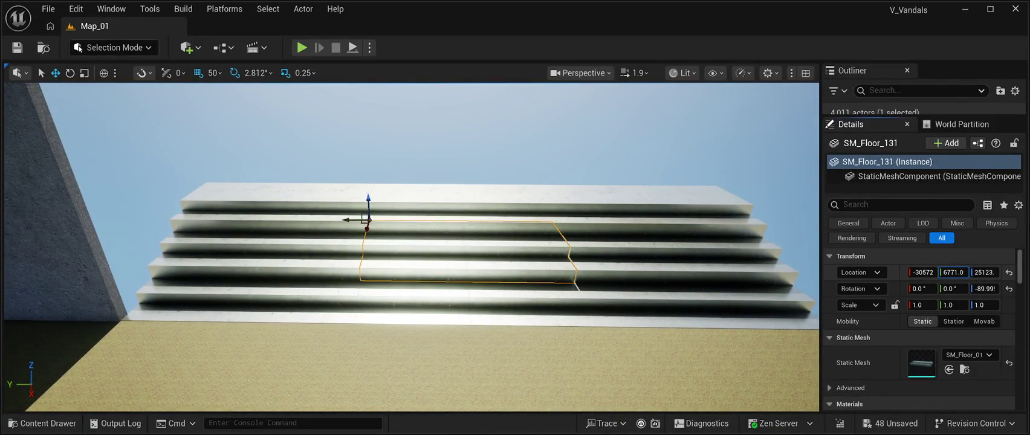
{"action": "left_click_drag", "start_coordinate": [953, 272], "coordinate": [953, 272]}
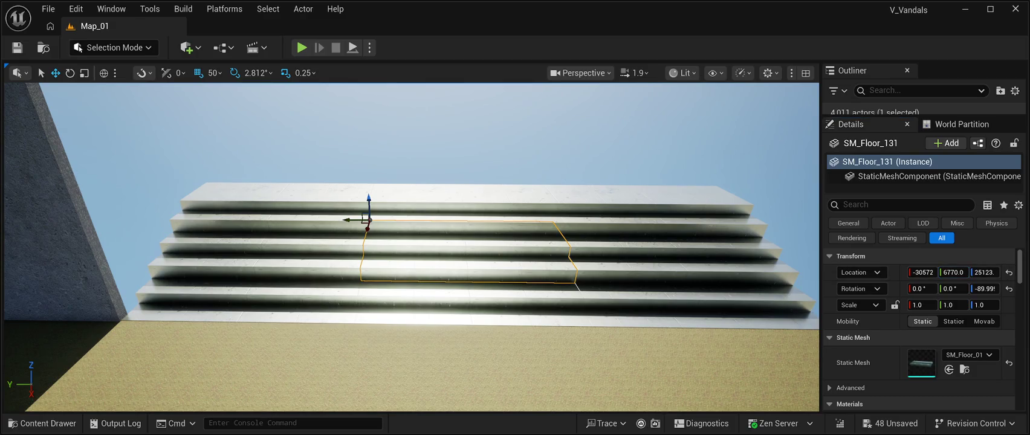
Step: Select the stair slabs SM_Floor_3, SM_Floor_2, SM_Floor_01, SM_Floor_132 and SM_Floor_131 to compare their positions
{"action": "left_click", "coordinate": [411, 363]}
{"action": "left_click", "coordinate": [411, 133]}
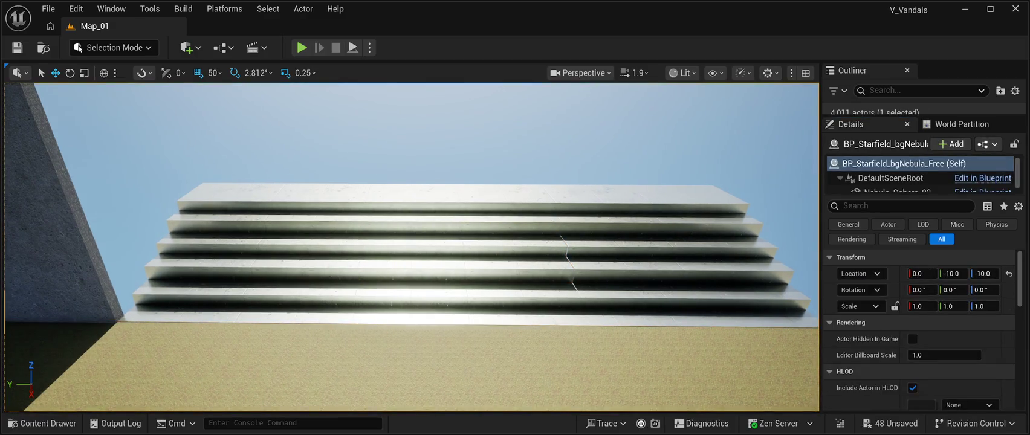
{"action": "left_click", "coordinate": [694, 302]}
{"action": "left_click", "coordinate": [471, 302]}
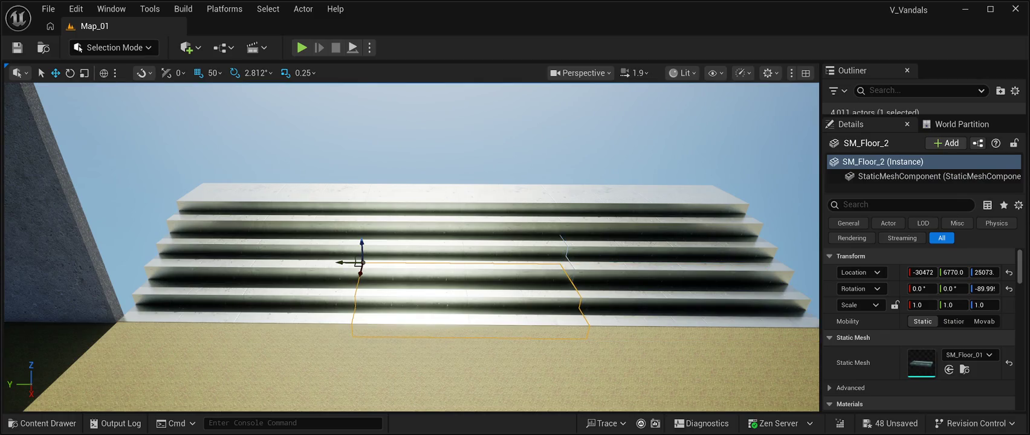
{"action": "left_click", "coordinate": [241, 299]}
{"action": "left_click", "coordinate": [253, 249]}
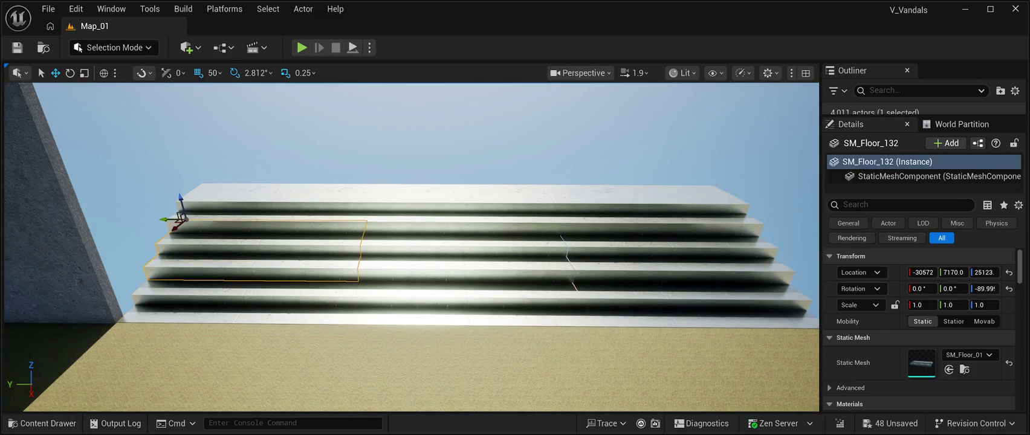
{"action": "left_click", "coordinate": [465, 253]}
{"action": "left_click", "coordinate": [254, 249]}
{"action": "mouse_move", "coordinate": [411, 248]}
{"action": "left_mouse_down"}
{"action": "mouse_move", "coordinate": [392, 248]}
{"action": "mouse_move", "coordinate": [436, 248]}
{"action": "mouse_move", "coordinate": [435, 332]}
{"action": "mouse_move", "coordinate": [423, 332]}
{"action": "mouse_move", "coordinate": [423, 278]}
{"action": "mouse_move", "coordinate": [423, 333]}
{"action": "left_mouse_up"}
Step: Alt-drag a new step copy, SM_Floor_136, sideways into line at Y 6463.0
{"action": "left_click", "coordinate": [478, 266]}
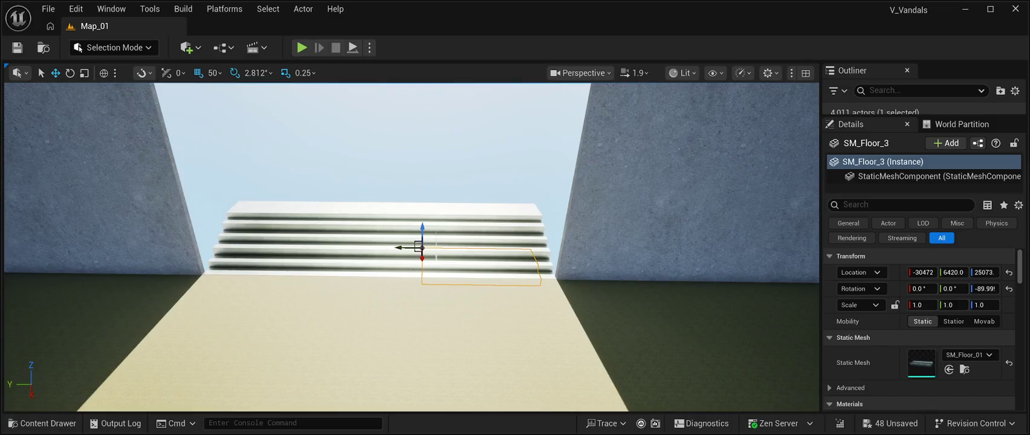
{"action": "left_click", "coordinate": [484, 232], "text": "ctrl"}
{"action": "left_click", "coordinate": [483, 210], "text": "ctrl"}
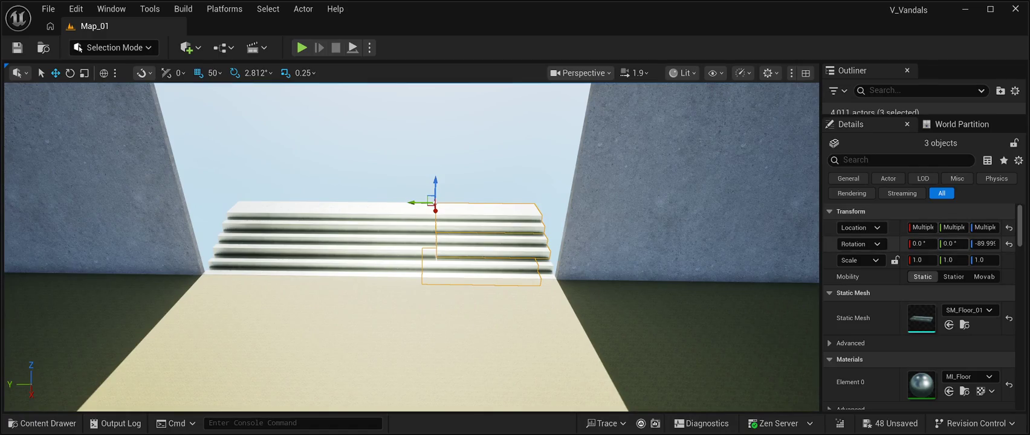
{"action": "scroll", "coordinate": [411, 246], "scroll_direction": "up", "scroll_amount": 5}
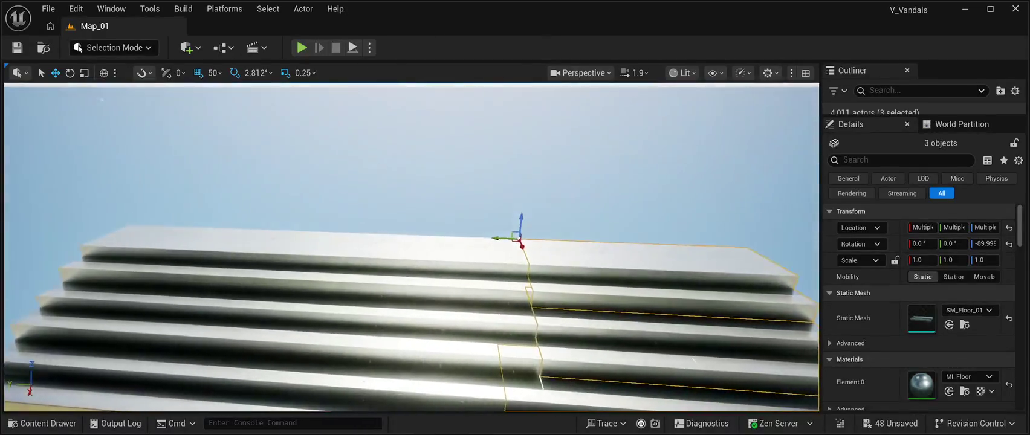
{"action": "scroll", "coordinate": [411, 246], "scroll_direction": "down", "scroll_amount": 5}
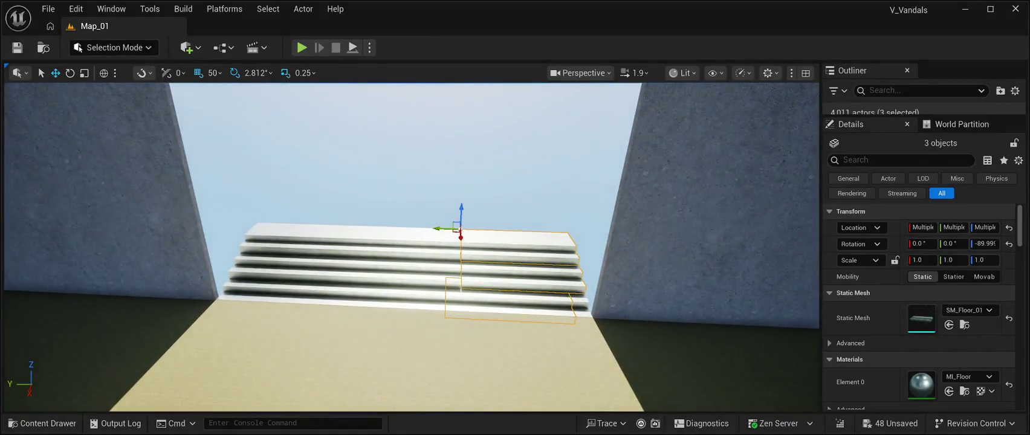
{"action": "left_click", "coordinate": [520, 275]}
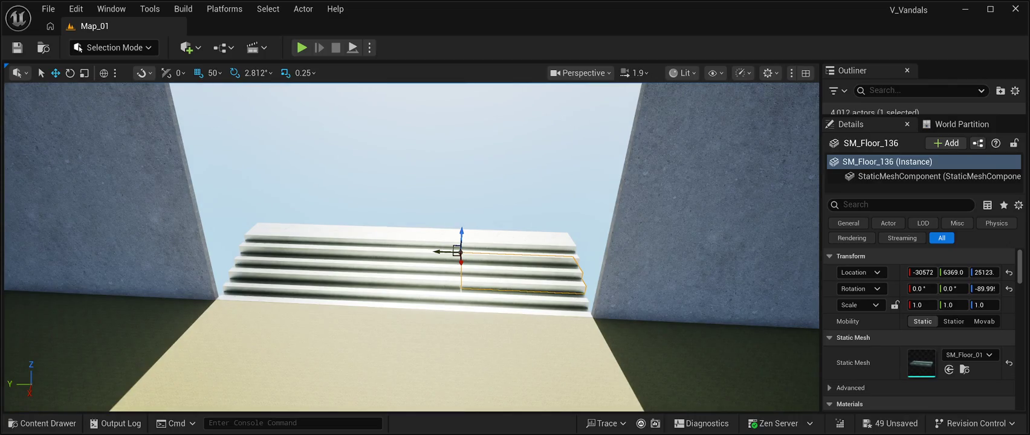
{"action": "left_click_drag", "start_coordinate": [447, 251], "coordinate": [420, 250]}
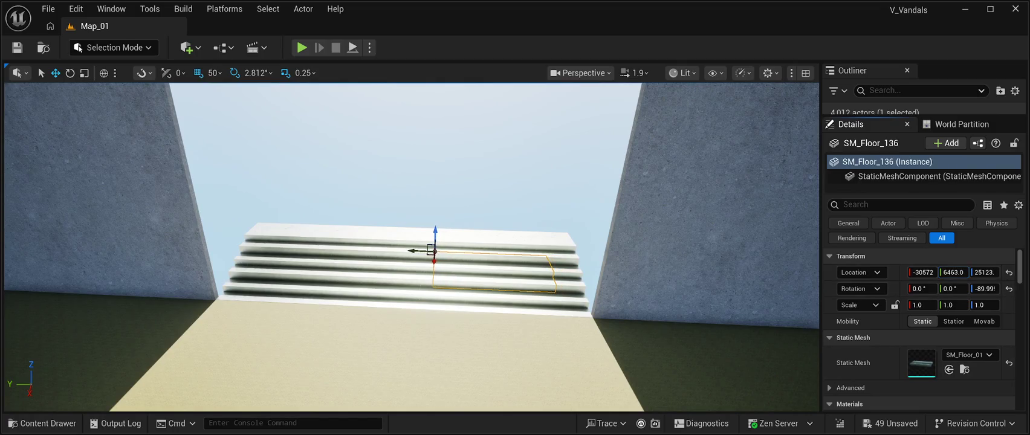
{"action": "key", "text": "w"}
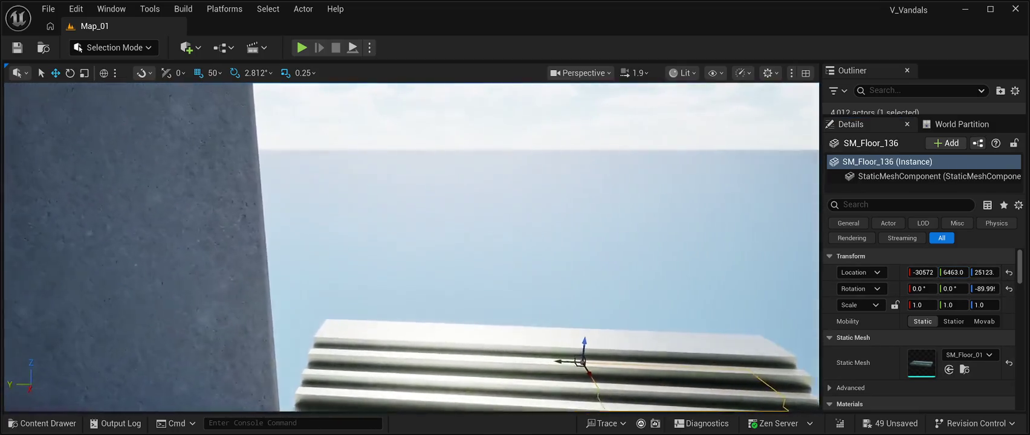
{"action": "left_click", "coordinate": [483, 211]}
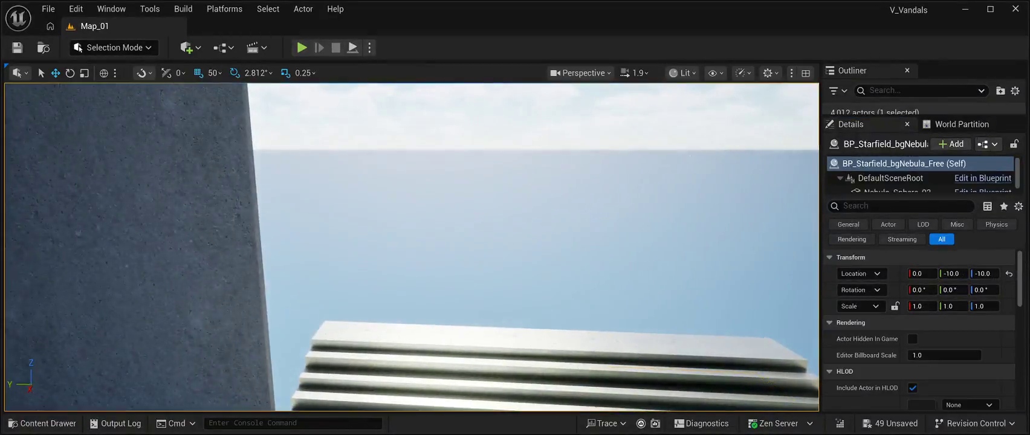
{"action": "key", "text": "s"}
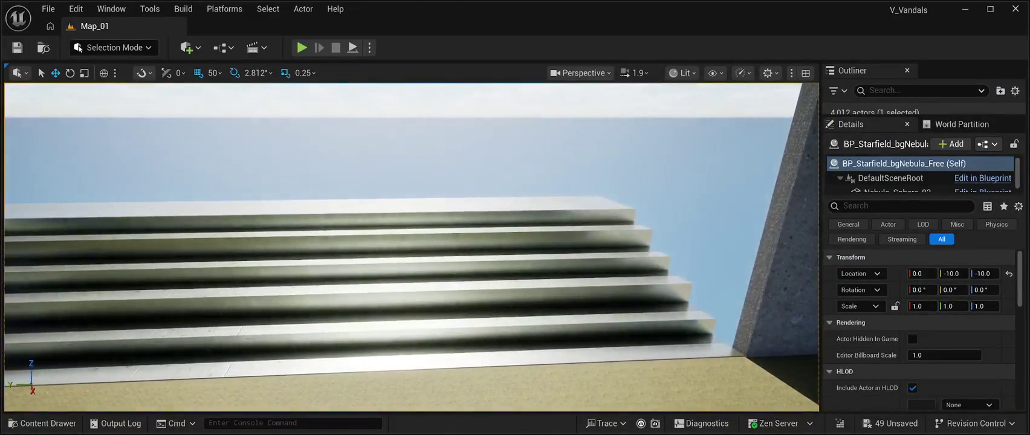
{"action": "key", "text": "d"}
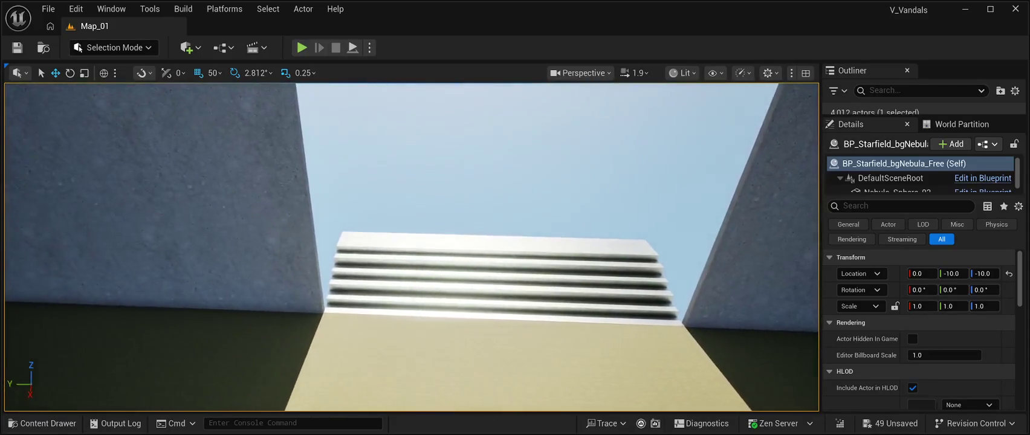
Step: Copy top step SM_Floor_133 up and back, then slide it across the tread to -30772, 6370.0, 25223
{"action": "left_click", "coordinate": [388, 248]}
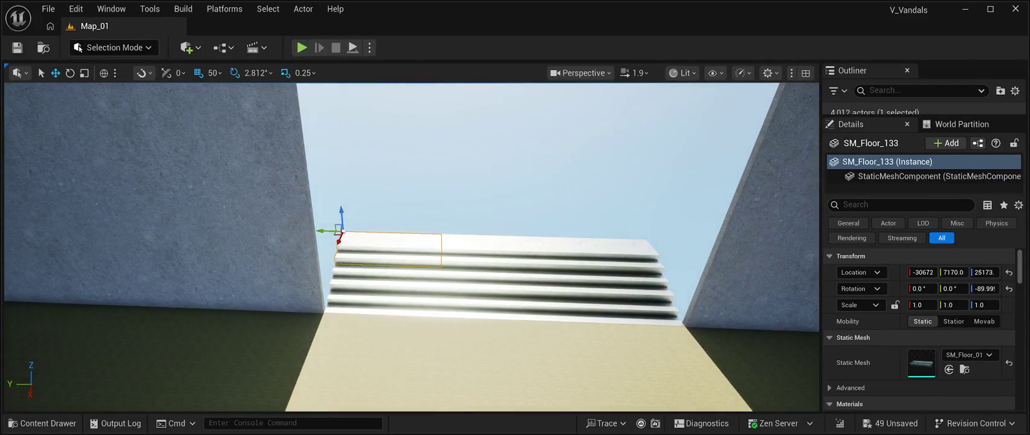
{"action": "mouse_move", "coordinate": [340, 231]}
{"action": "left_mouse_down"}
{"action": "mouse_move", "coordinate": [359, 213]}
{"action": "mouse_move", "coordinate": [350, 186]}
{"action": "mouse_move", "coordinate": [347, 213]}
{"action": "left_mouse_up"}
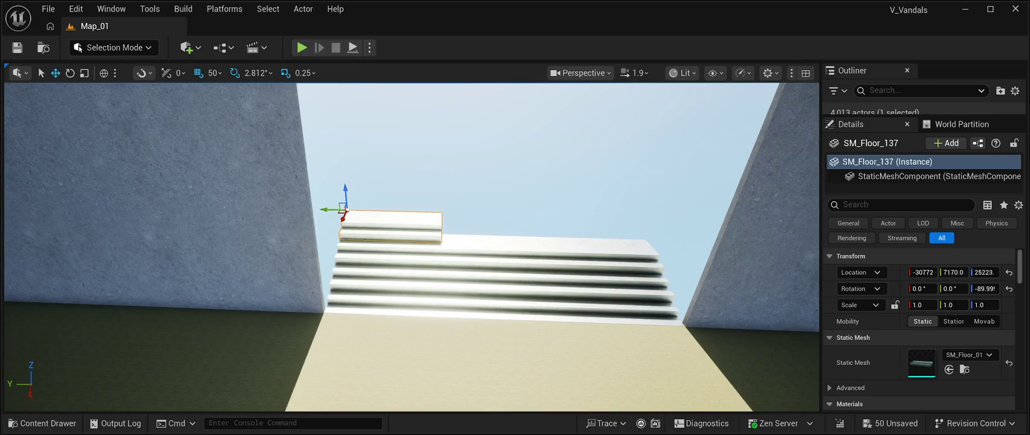
{"action": "left_click_drag", "start_coordinate": [332, 209], "coordinate": [518, 213]}
{"action": "scroll", "coordinate": [522, 213], "scroll_direction": "up", "scroll_amount": 10}
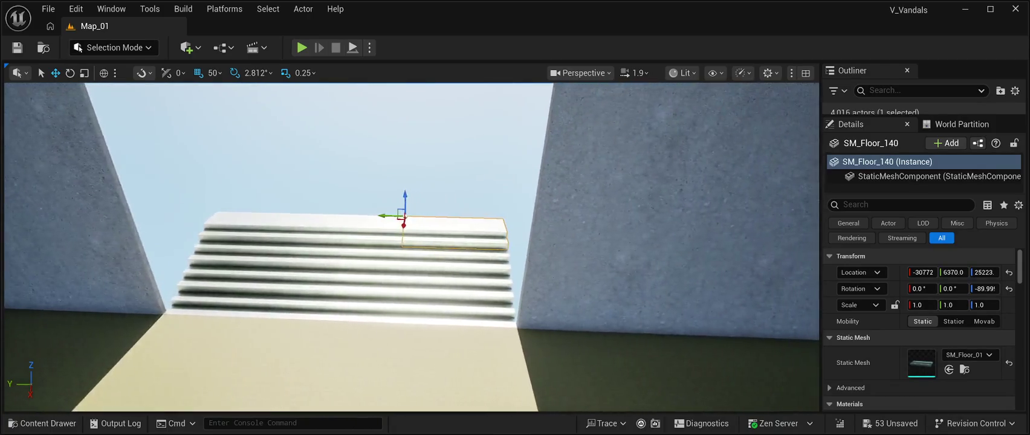
{"action": "scroll", "coordinate": [411, 247], "scroll_direction": "down", "scroll_amount": 8}
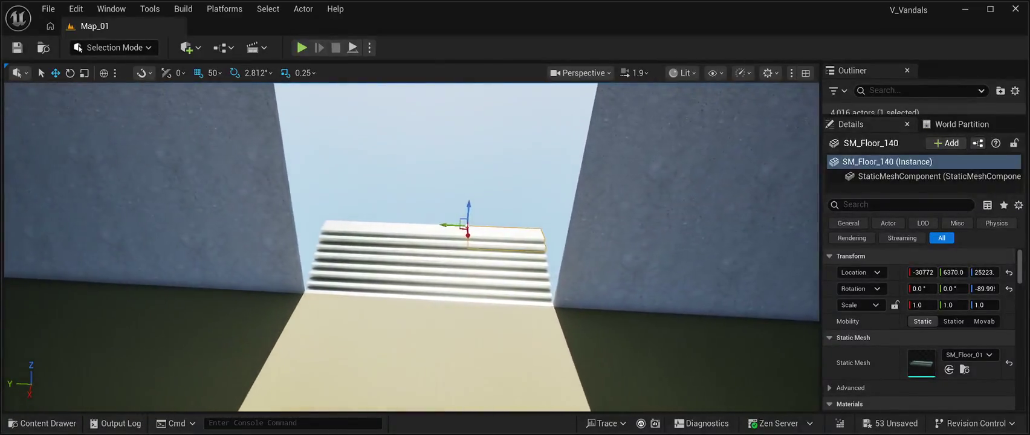
{"action": "scroll", "coordinate": [411, 247], "scroll_direction": "down", "scroll_amount": 8}
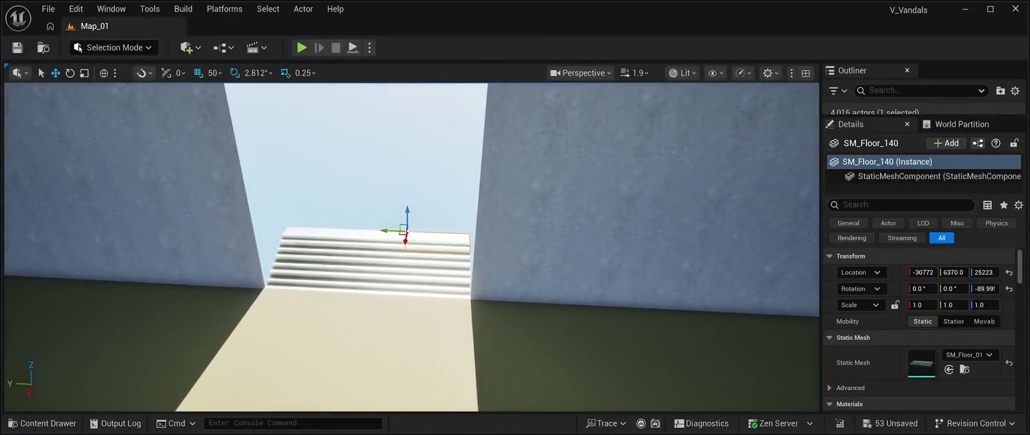
{"action": "scroll", "coordinate": [411, 247], "scroll_direction": "down", "scroll_amount": 1}
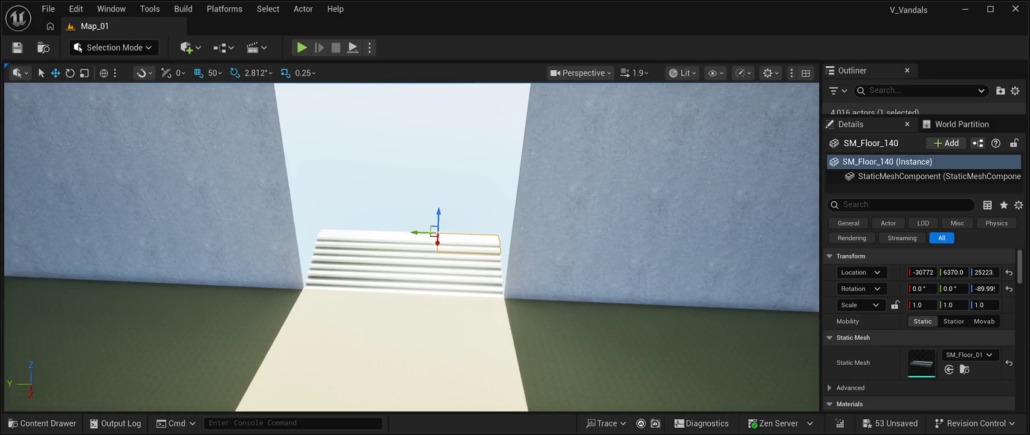
{"action": "scroll", "coordinate": [410, 247], "scroll_direction": "up", "scroll_amount": 8}
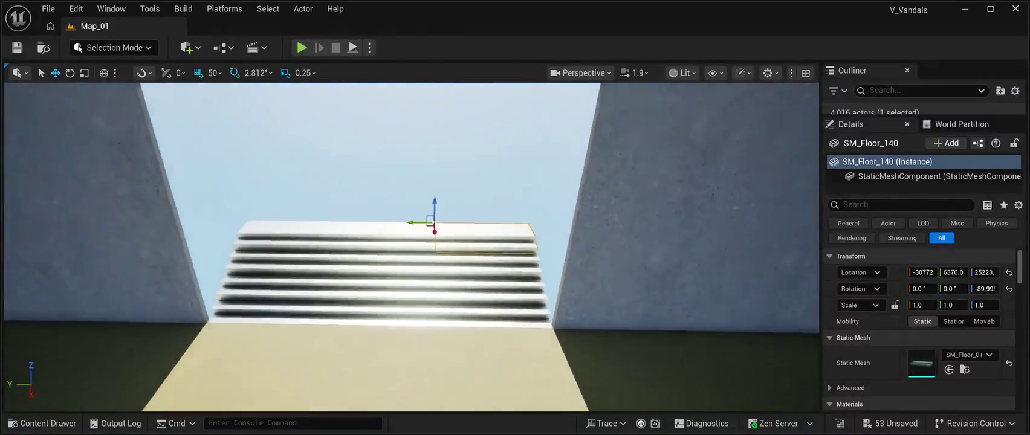
{"action": "scroll", "coordinate": [411, 247], "scroll_direction": "up", "scroll_amount": 5}
{"action": "scroll", "coordinate": [411, 247], "scroll_direction": "down", "scroll_amount": 7}
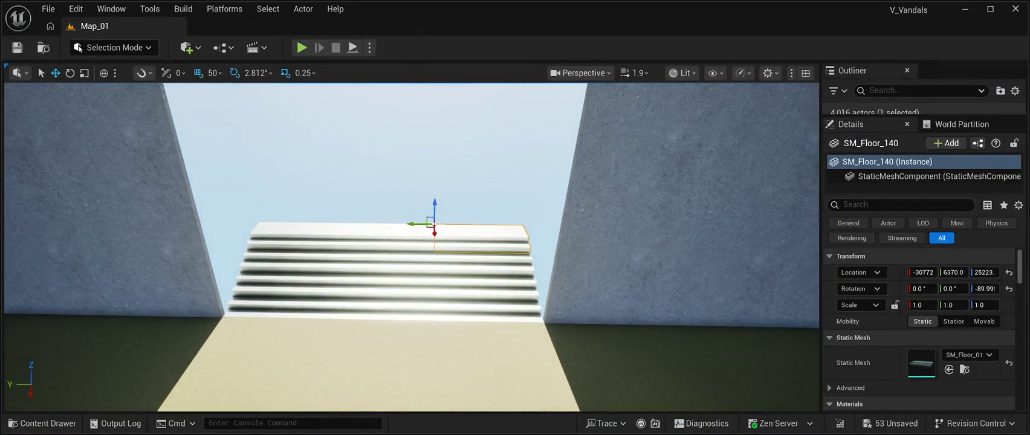
Step: Copy the top step up and back for two new treads, sliding each copy sideways into line
{"action": "mouse_move", "coordinate": [448, 232]}
{"action": "left_mouse_down"}
{"action": "mouse_move", "coordinate": [435, 183]}
{"action": "mouse_move", "coordinate": [435, 214]}
{"action": "left_mouse_up"}
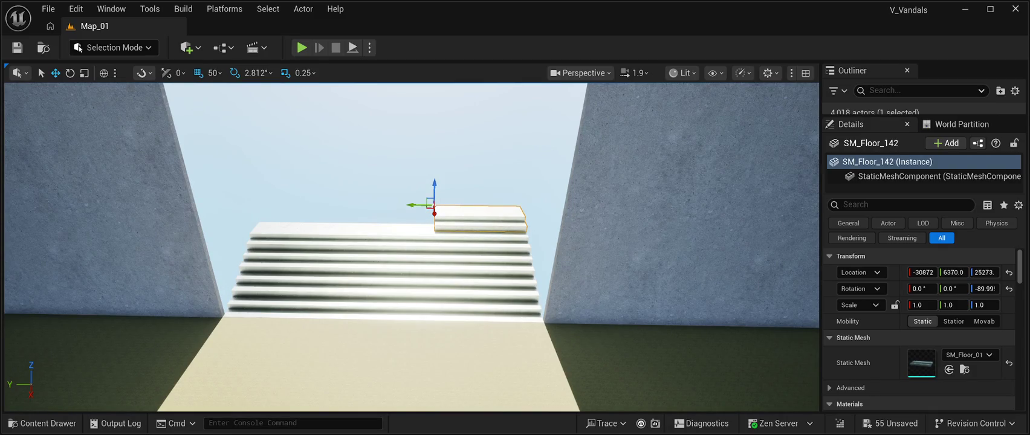
{"action": "left_click_drag", "start_coordinate": [417, 205], "coordinate": [333, 204]}
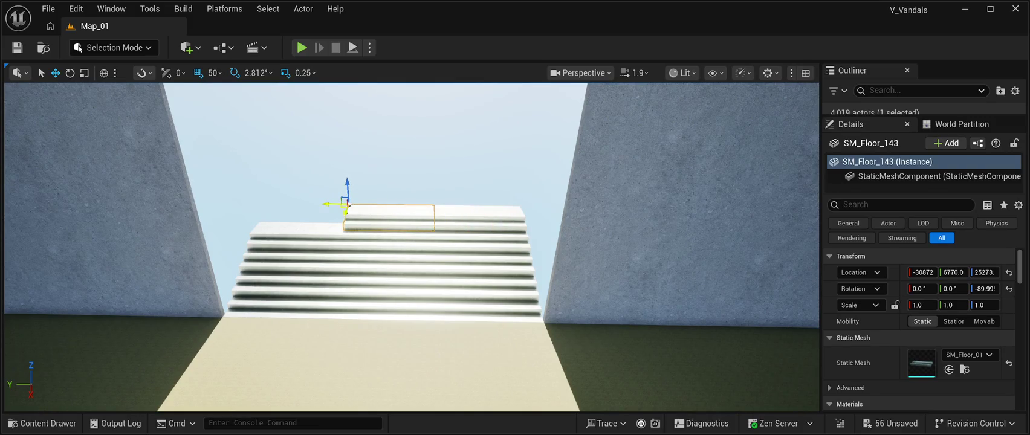
{"action": "left_click_drag", "start_coordinate": [339, 204], "coordinate": [247, 202]}
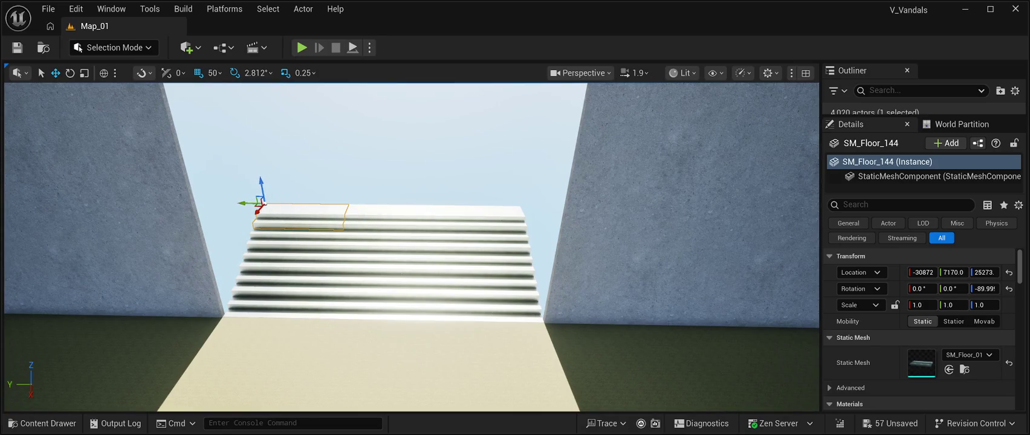
{"action": "left_click_drag", "start_coordinate": [260, 204], "coordinate": [268, 171]}
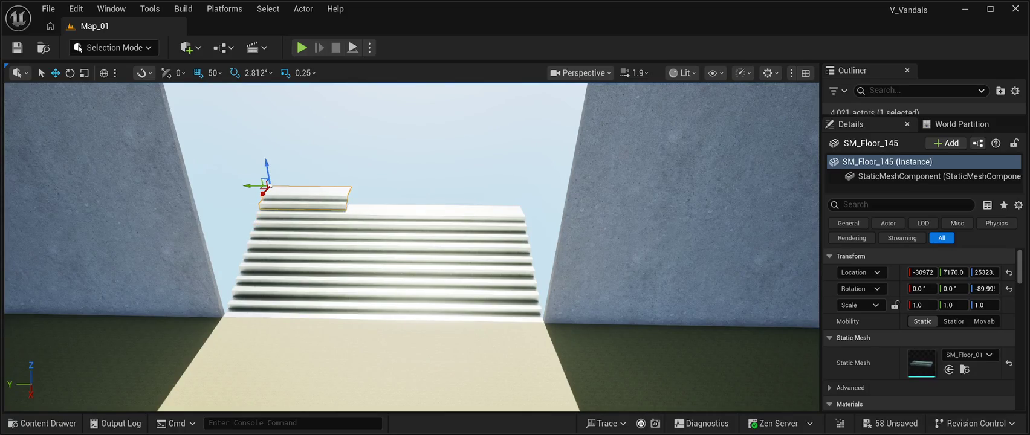
{"action": "left_click_drag", "start_coordinate": [250, 187], "coordinate": [292, 187]}
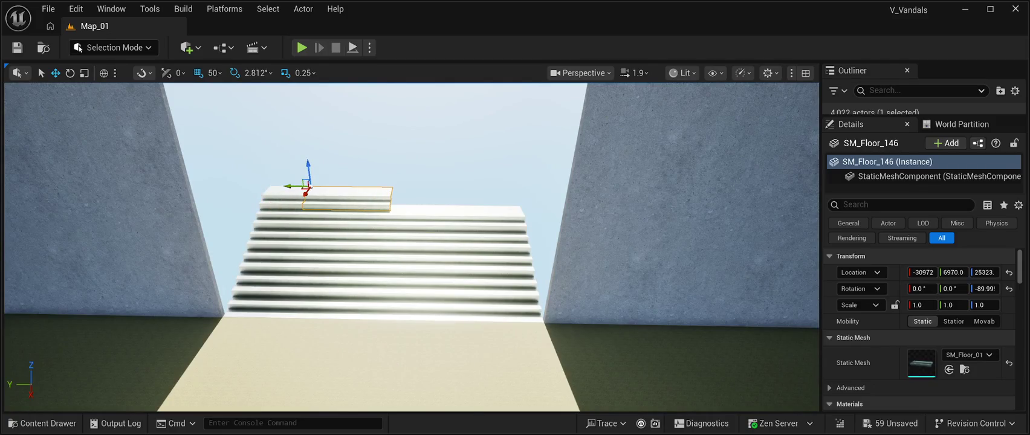
{"action": "left_click_drag", "start_coordinate": [296, 186], "coordinate": [374, 186]}
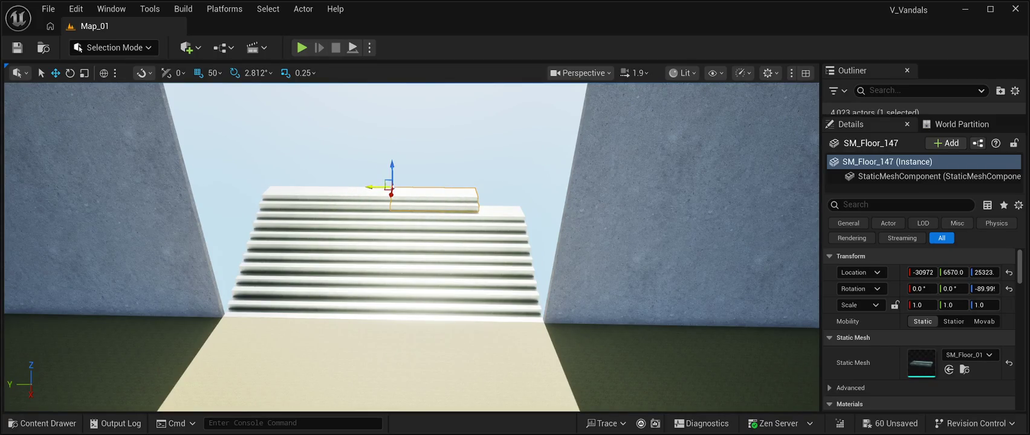
{"action": "mouse_move", "coordinate": [372, 187]}
{"action": "left_mouse_down"}
{"action": "mouse_move", "coordinate": [317, 185]}
{"action": "mouse_move", "coordinate": [326, 182]}
{"action": "left_mouse_up"}
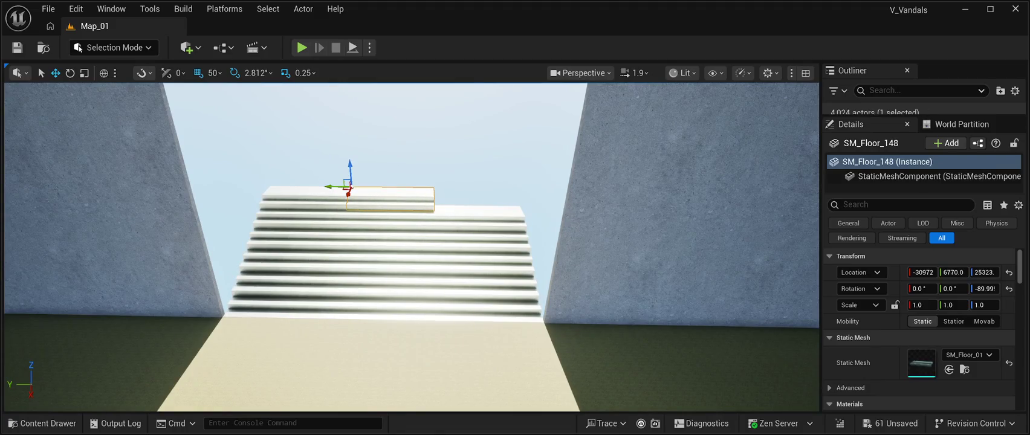
{"action": "left_click_drag", "start_coordinate": [327, 187], "coordinate": [410, 187]}
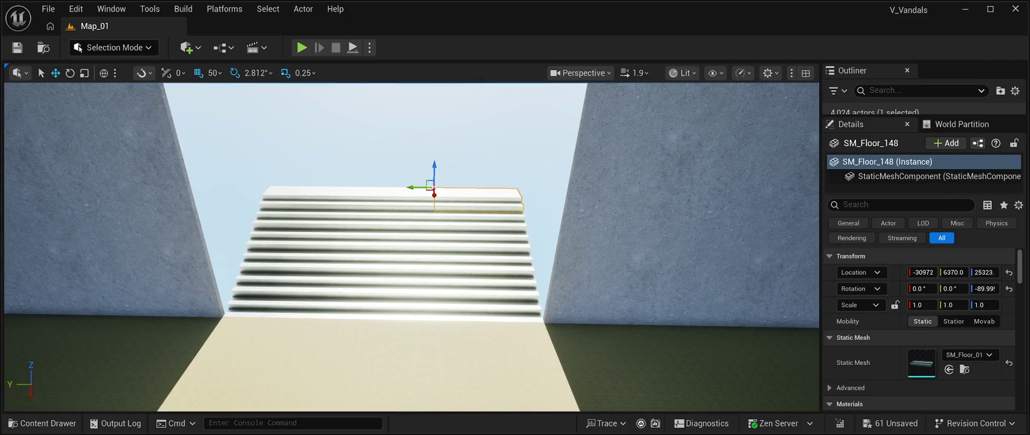
Step: Raise another copied step to height 25373 and slide it along the top tread into line
{"action": "mouse_move", "coordinate": [434, 194]}
{"action": "left_mouse_down"}
{"action": "mouse_move", "coordinate": [434, 152]}
{"action": "mouse_move", "coordinate": [434, 177]}
{"action": "left_mouse_up"}
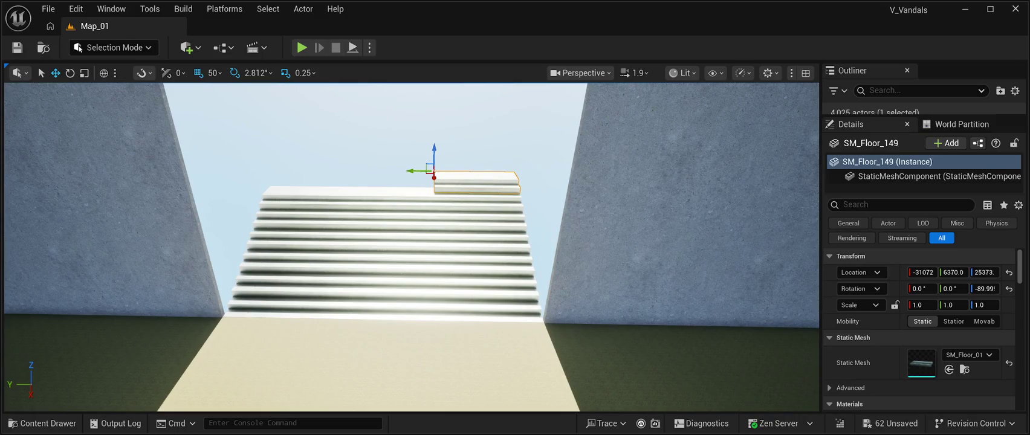
{"action": "left_click_drag", "start_coordinate": [418, 171], "coordinate": [342, 171]}
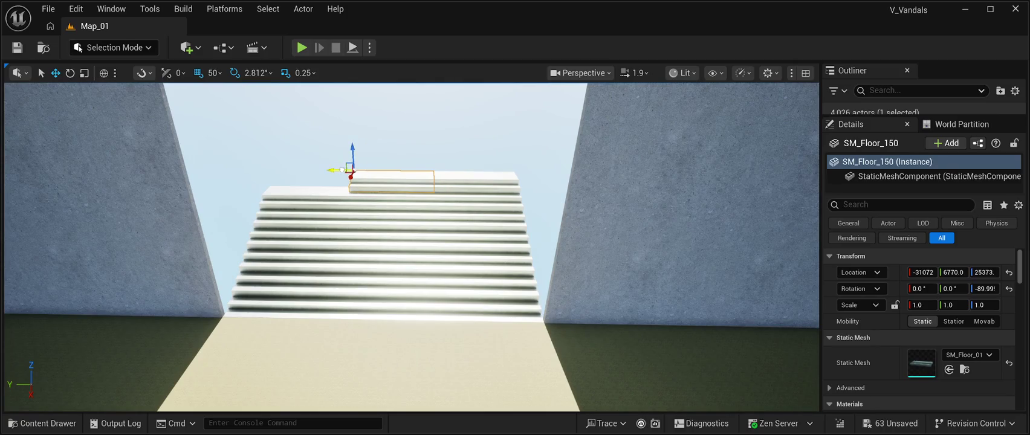
{"action": "left_click_drag", "start_coordinate": [330, 170], "coordinate": [296, 167]}
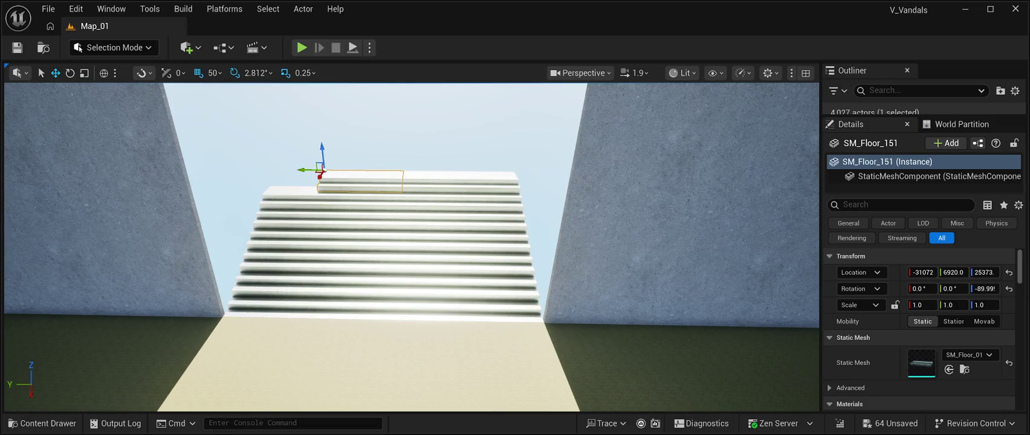
{"action": "left_click", "coordinate": [423, 120]}
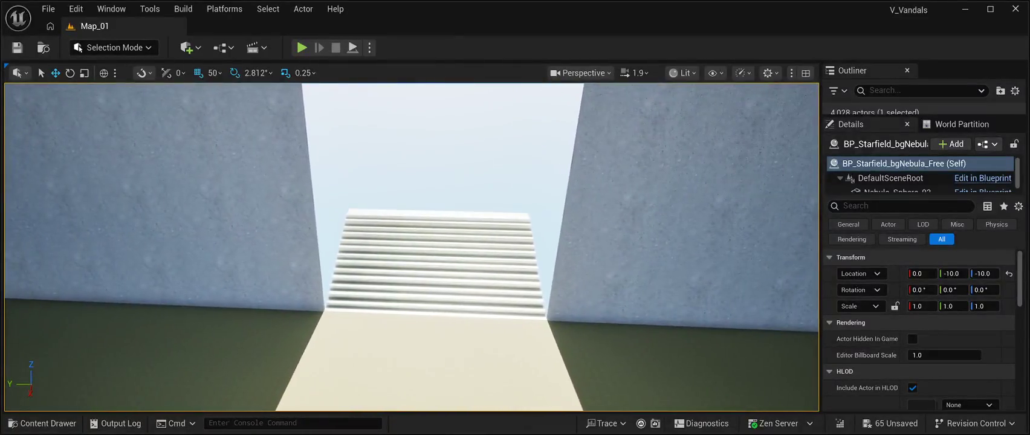
Step: Save the map and shift-select the lower cubes in the doorway's right-edge column
{"action": "key", "text": "ctrl+s"}
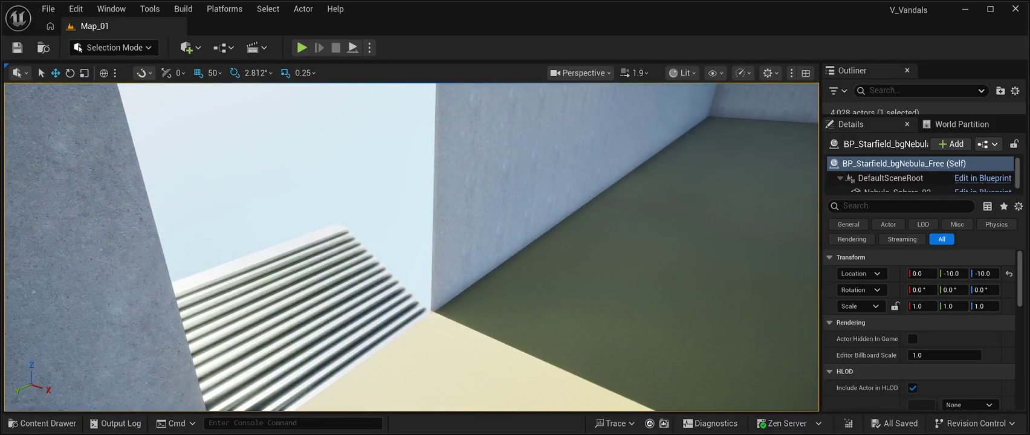
{"action": "left_click", "coordinate": [454, 257]}
{"action": "left_click", "coordinate": [452, 320]}
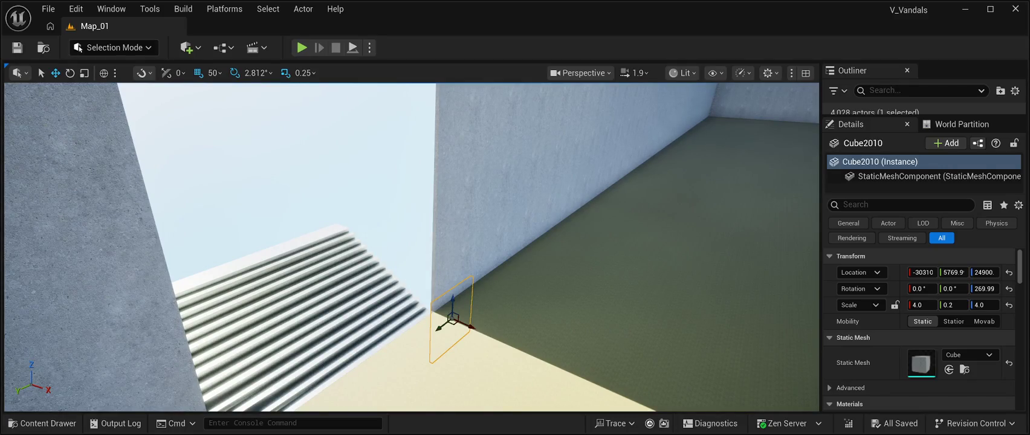
{"action": "left_click", "coordinate": [455, 257], "text": "ctrl"}
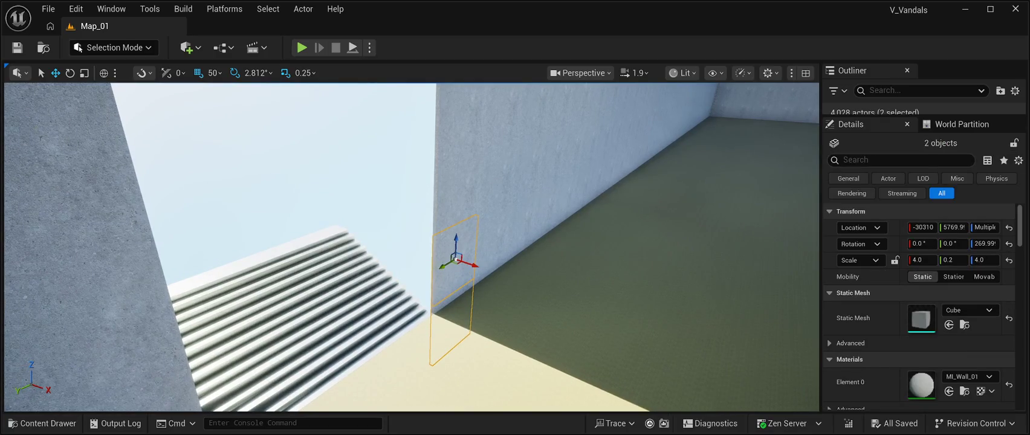
{"action": "scroll", "coordinate": [411, 247], "scroll_direction": "up", "scroll_amount": 3}
{"action": "left_click", "coordinate": [442, 363], "text": "ctrl"}
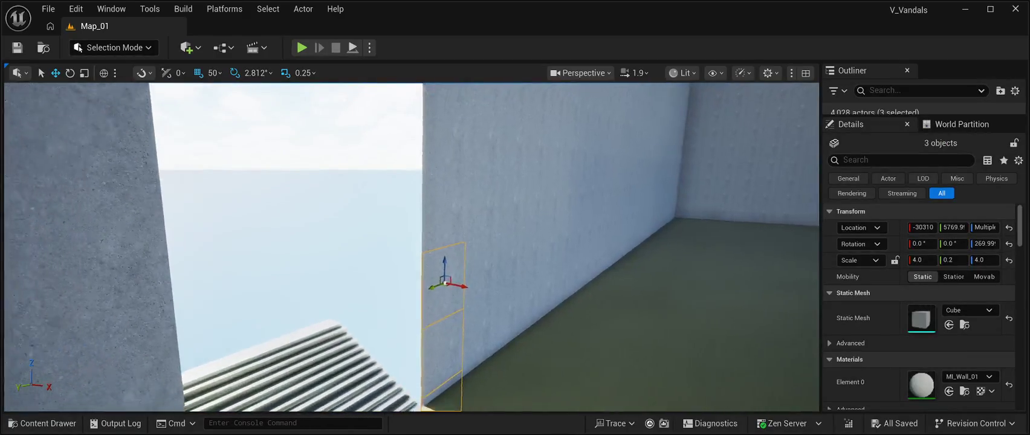
{"action": "scroll", "coordinate": [411, 248], "scroll_direction": "down", "scroll_amount": 4}
{"action": "left_click", "coordinate": [448, 242], "text": "ctrl"}
{"action": "left_click", "coordinate": [449, 212], "text": "ctrl"}
{"action": "left_click", "coordinate": [448, 175], "text": "ctrl"}
{"action": "left_click", "coordinate": [448, 140], "text": "ctrl"}
Step: Extend the selection up the column to its top cube, giving 16 selected cubes
{"action": "left_click_drag", "start_coordinate": [450, 181], "coordinate": [450, 227]}
{"action": "left_click", "coordinate": [461, 194], "text": "ctrl"}
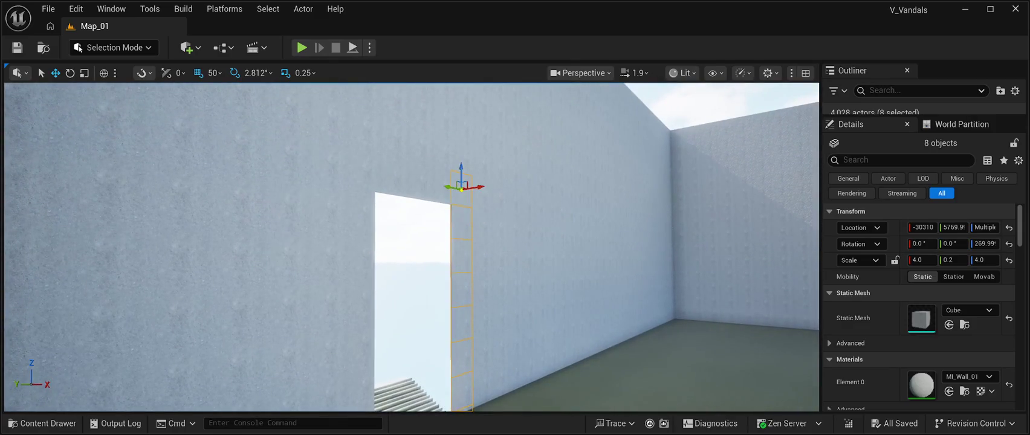
{"action": "left_click", "coordinate": [461, 164], "text": "ctrl"}
{"action": "left_click", "coordinate": [462, 118], "text": "ctrl"}
{"action": "left_click_drag", "start_coordinate": [450, 182], "coordinate": [450, 218]}
{"action": "left_click", "coordinate": [464, 213], "text": "ctrl"}
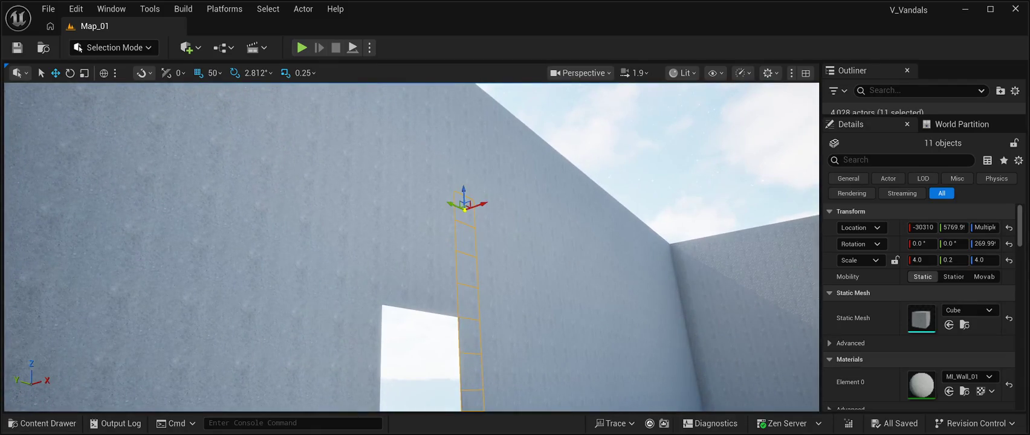
{"action": "left_click", "coordinate": [463, 181], "text": "ctrl"}
{"action": "left_click", "coordinate": [461, 152], "text": "ctrl"}
{"action": "left_click", "coordinate": [461, 124], "text": "ctrl"}
{"action": "left_click_drag", "start_coordinate": [462, 154], "coordinate": [462, 200]}
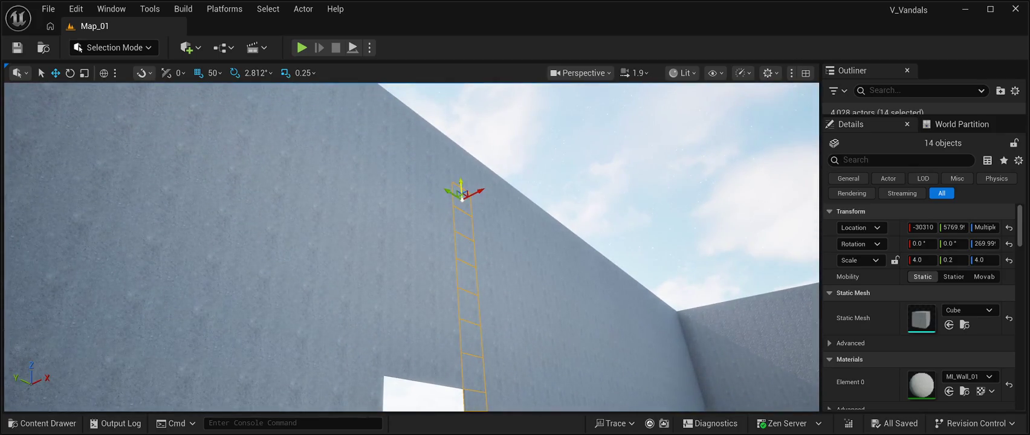
{"action": "left_click", "coordinate": [461, 170], "text": "ctrl"}
{"action": "left_click", "coordinate": [459, 152], "text": "ctrl"}
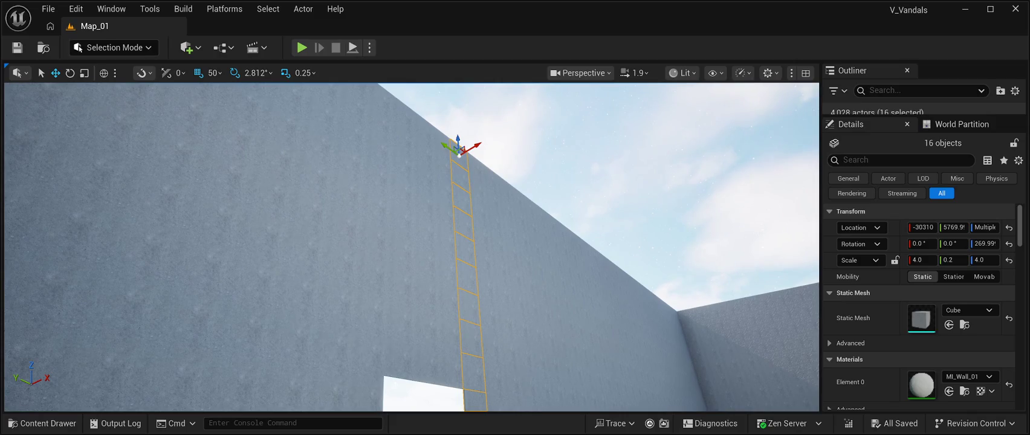
{"action": "left_click_drag", "start_coordinate": [459, 152], "coordinate": [459, 218]}
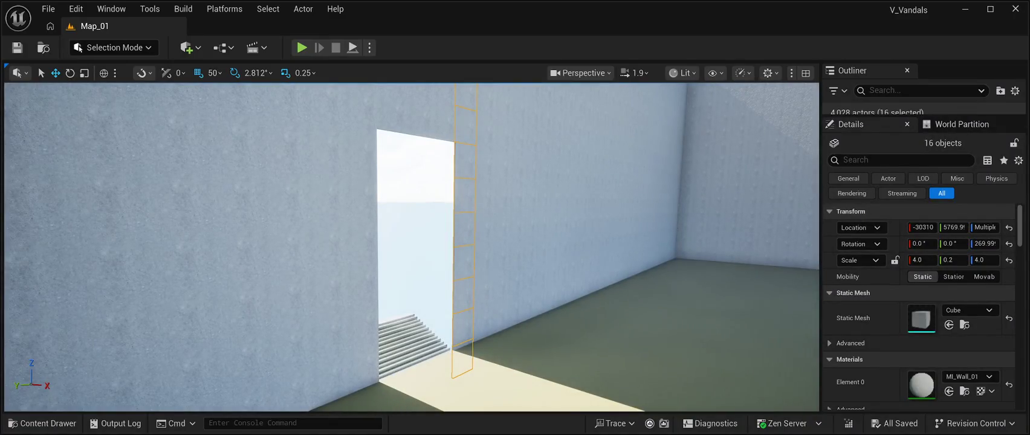
Step: Duplicate the 16-cube column, rotate the copy 90° around Z, and slide it along X
{"action": "key", "text": "ctrl+d"}
{"action": "mouse_move", "coordinate": [459, 218]}
{"action": "left_mouse_down"}
{"action": "mouse_move", "coordinate": [442, 151]}
{"action": "mouse_move", "coordinate": [418, 161]}
{"action": "mouse_move", "coordinate": [419, 151]}
{"action": "mouse_move", "coordinate": [380, 136]}
{"action": "left_mouse_up"}
{"action": "key", "text": "f"}
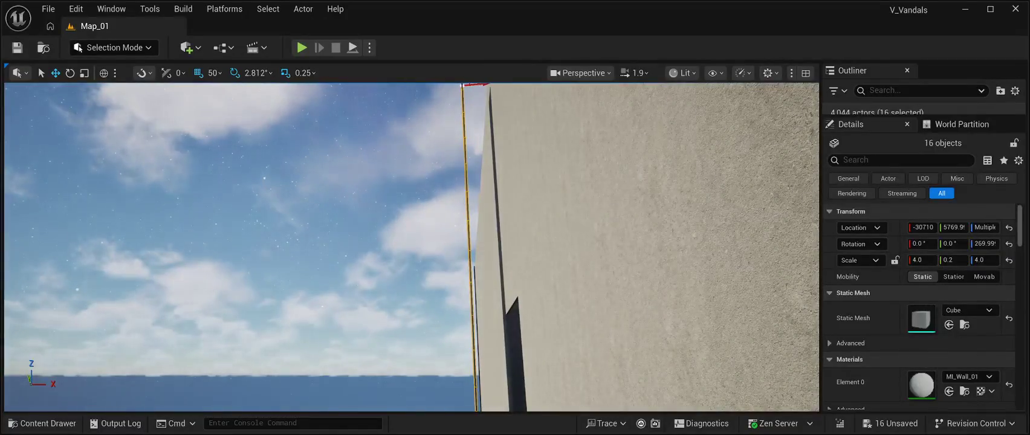
{"action": "left_click", "coordinate": [69, 73]}
{"action": "mouse_move", "coordinate": [242, 241]}
{"action": "left_mouse_down"}
{"action": "mouse_move", "coordinate": [242, 194]}
{"action": "mouse_move", "coordinate": [241, 242]}
{"action": "left_mouse_up"}
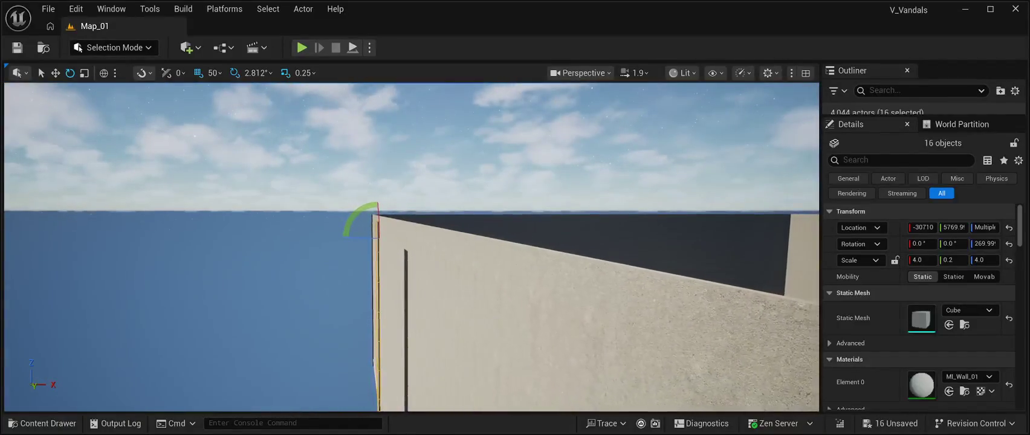
{"action": "left_click_drag", "start_coordinate": [353, 237], "coordinate": [394, 237]}
{"action": "key", "text": "w"}
{"action": "mouse_move", "coordinate": [399, 236]}
{"action": "left_mouse_down"}
{"action": "mouse_move", "coordinate": [416, 236]}
{"action": "mouse_move", "coordinate": [432, 287]}
{"action": "mouse_move", "coordinate": [432, 181]}
{"action": "mouse_move", "coordinate": [432, 249]}
{"action": "mouse_move", "coordinate": [432, 239]}
{"action": "left_mouse_up"}
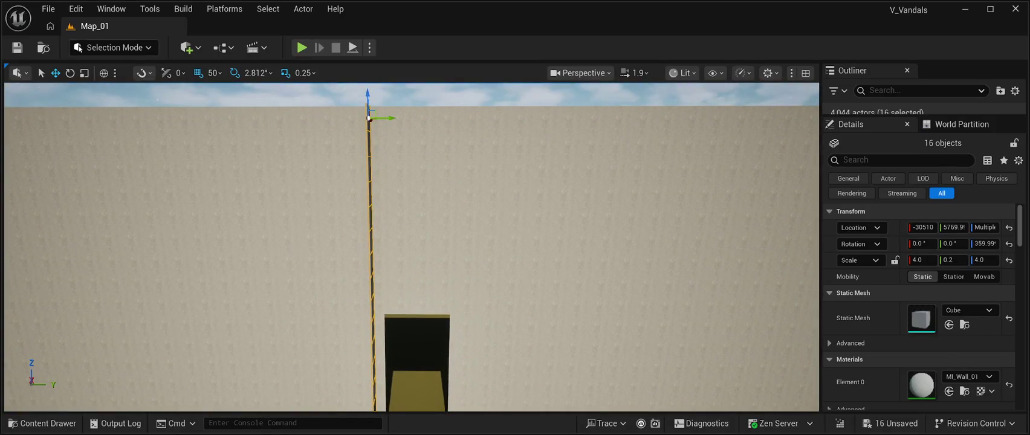
{"action": "mouse_move", "coordinate": [432, 239]}
{"action": "left_mouse_down"}
{"action": "mouse_move", "coordinate": [432, 266]}
{"action": "mouse_move", "coordinate": [417, 253]}
{"action": "mouse_move", "coordinate": [441, 266]}
{"action": "mouse_move", "coordinate": [450, 241]}
{"action": "mouse_move", "coordinate": [432, 260]}
{"action": "mouse_move", "coordinate": [416, 253]}
{"action": "mouse_move", "coordinate": [418, 232]}
{"action": "left_mouse_up"}
Step: Place further column copies side by side along X, shifting one along Y to 7069.9
{"action": "left_click_drag", "start_coordinate": [488, 160], "coordinate": [464, 159]}
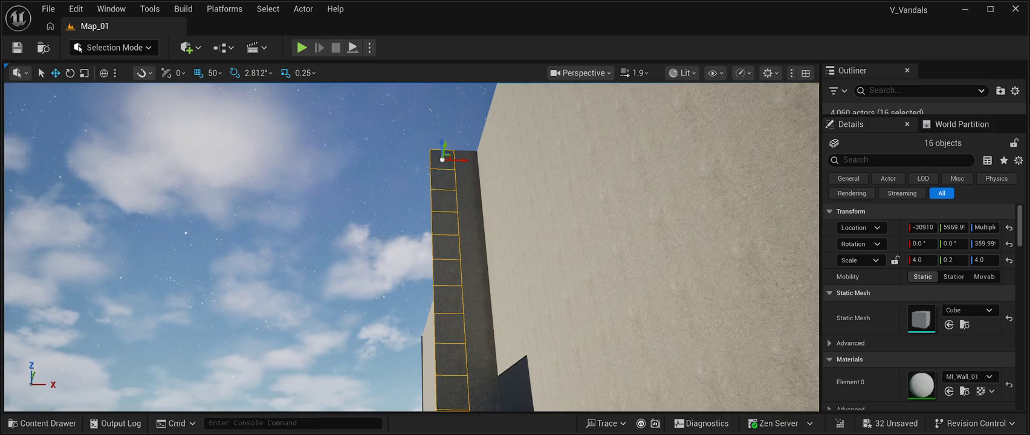
{"action": "left_click_drag", "start_coordinate": [464, 159], "coordinate": [440, 159]}
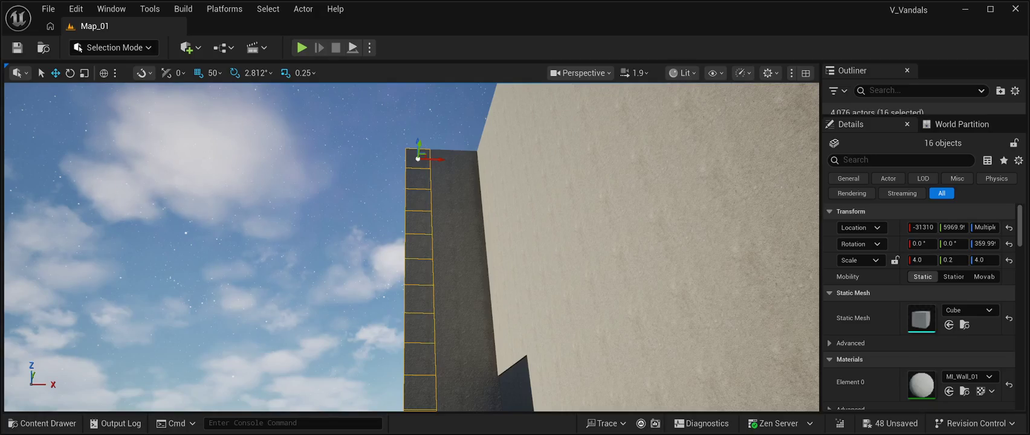
{"action": "left_click_drag", "start_coordinate": [441, 159], "coordinate": [416, 157]}
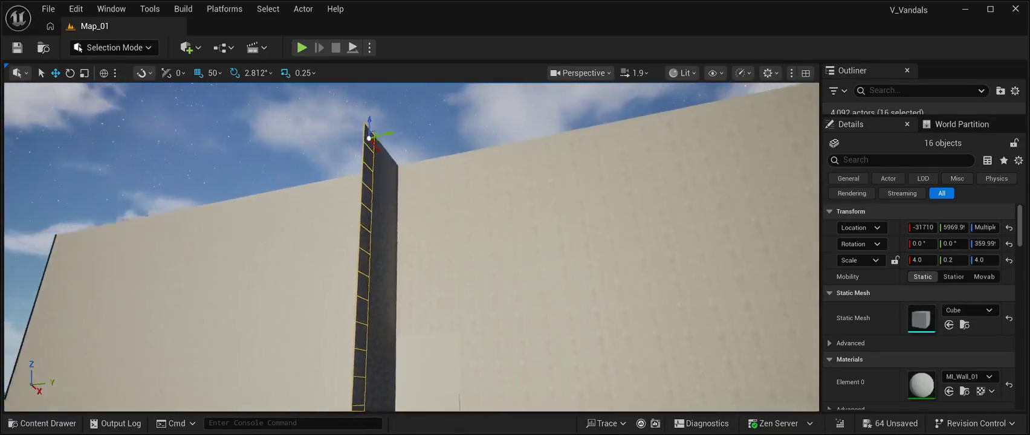
{"action": "left_click_drag", "start_coordinate": [418, 143], "coordinate": [471, 132]}
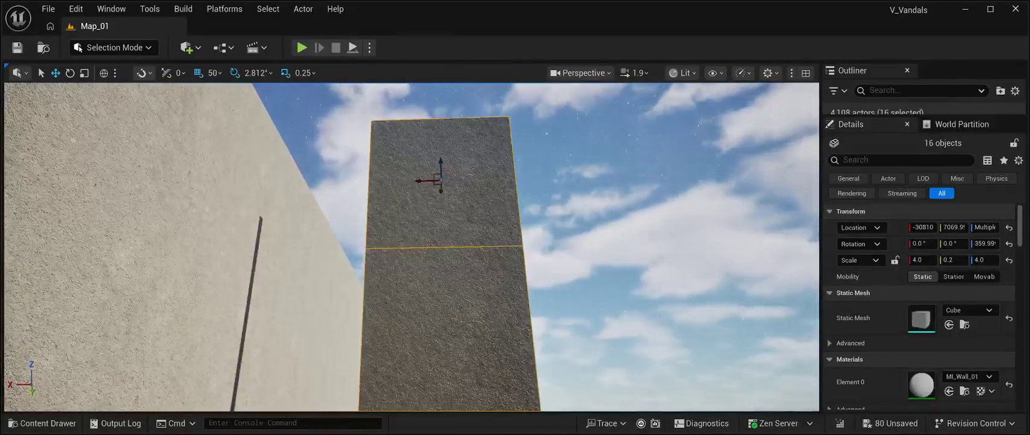
{"action": "left_click_drag", "start_coordinate": [423, 181], "coordinate": [310, 176]}
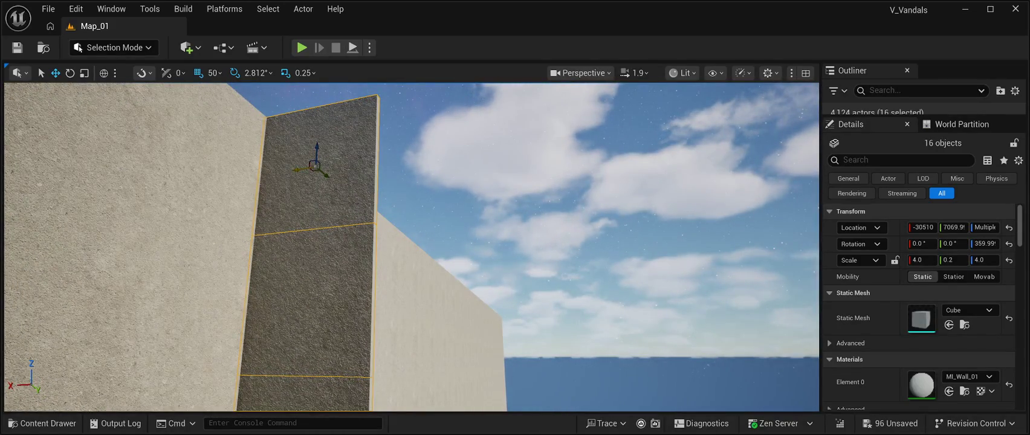
{"action": "left_click_drag", "start_coordinate": [304, 169], "coordinate": [437, 191]}
{"action": "key", "text": "ctrl+d"}
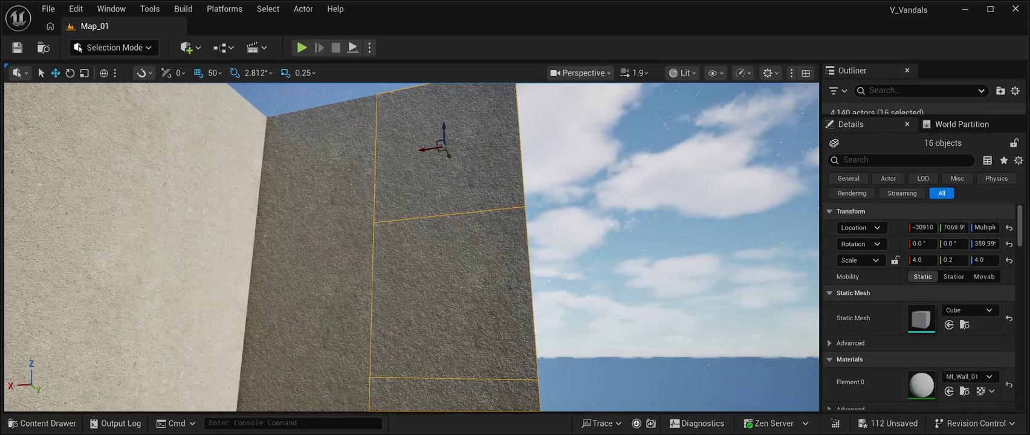
{"action": "left_click_drag", "start_coordinate": [423, 151], "coordinate": [616, 172]}
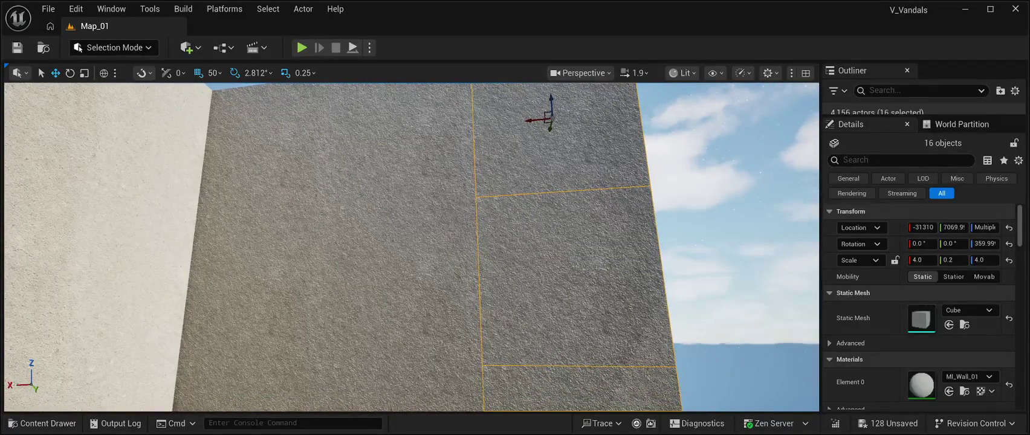
{"action": "mouse_move", "coordinate": [535, 119]}
{"action": "left_mouse_down"}
{"action": "mouse_move", "coordinate": [736, 133]}
{"action": "mouse_move", "coordinate": [715, 136]}
{"action": "mouse_move", "coordinate": [692, 67]}
{"action": "mouse_move", "coordinate": [664, 97]}
{"action": "mouse_move", "coordinate": [655, 139]}
{"action": "mouse_move", "coordinate": [656, 70]}
{"action": "left_mouse_up"}
Step: Clear the selection and shift-select the wall cubes stacked beside the doorway
{"action": "left_click", "coordinate": [411, 242]}
{"action": "mouse_move", "coordinate": [411, 242]}
{"action": "left_mouse_down"}
{"action": "mouse_move", "coordinate": [435, 314]}
{"action": "mouse_move", "coordinate": [465, 305]}
{"action": "mouse_move", "coordinate": [486, 278]}
{"action": "mouse_move", "coordinate": [423, 272]}
{"action": "left_mouse_up"}
{"action": "left_click", "coordinate": [439, 345]}
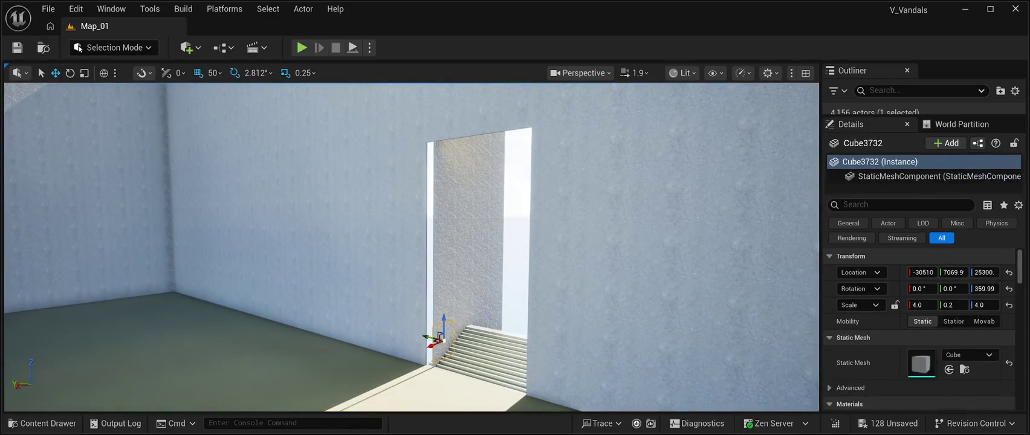
{"action": "left_click", "coordinate": [457, 336], "text": "ctrl"}
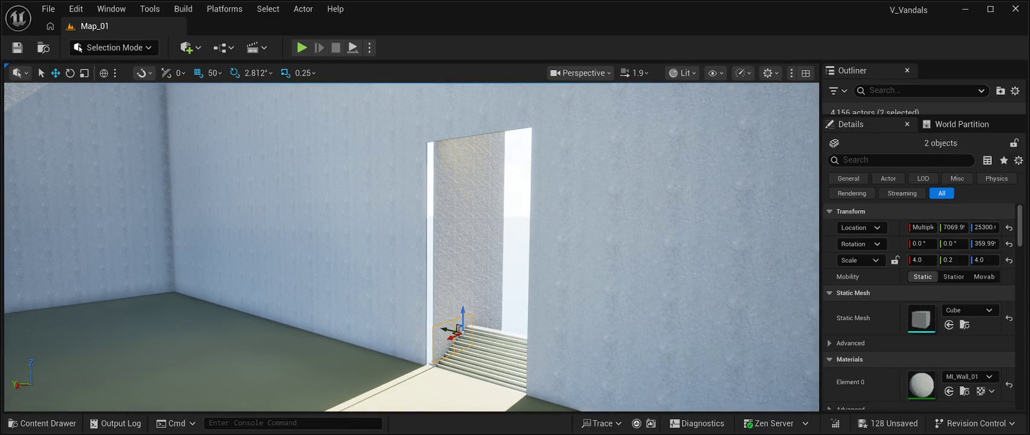
{"action": "left_click", "coordinate": [476, 319], "text": "ctrl"}
{"action": "left_click", "coordinate": [493, 323], "text": "ctrl"}
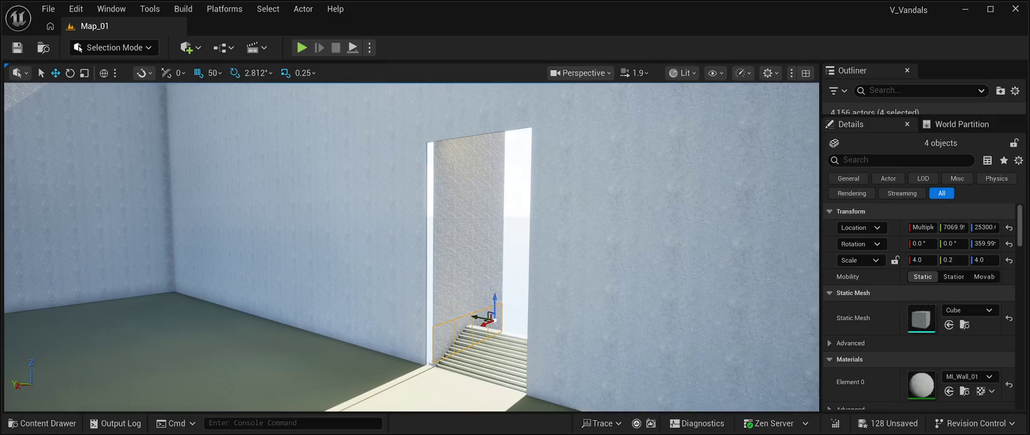
{"action": "left_click", "coordinate": [491, 314], "text": "ctrl"}
{"action": "left_click", "coordinate": [489, 289], "text": "ctrl"}
{"action": "left_click", "coordinate": [462, 290], "text": "ctrl"}
{"action": "left_click", "coordinate": [443, 291], "text": "ctrl"}
{"action": "left_click", "coordinate": [443, 263], "text": "ctrl"}
{"action": "left_click", "coordinate": [466, 261], "text": "ctrl"}
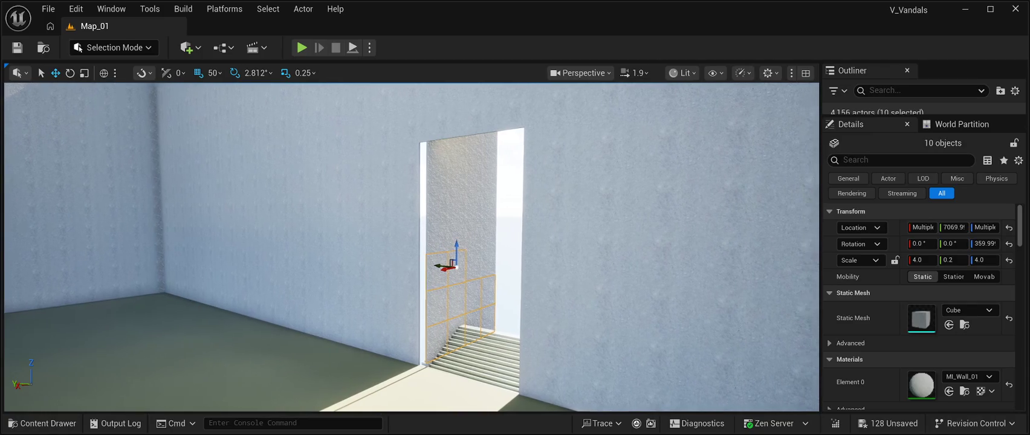
{"action": "left_click", "coordinate": [481, 266], "text": "ctrl"}
{"action": "left_click", "coordinate": [486, 254], "text": "ctrl"}
{"action": "left_click", "coordinate": [477, 235], "text": "ctrl"}
{"action": "left_click", "coordinate": [469, 228], "text": "ctrl"}
{"action": "left_click", "coordinate": [455, 234], "text": "ctrl"}
{"action": "left_click", "coordinate": [435, 236], "text": "ctrl"}
{"action": "left_click", "coordinate": [434, 198], "text": "ctrl"}
{"action": "left_click", "coordinate": [455, 197], "text": "ctrl"}
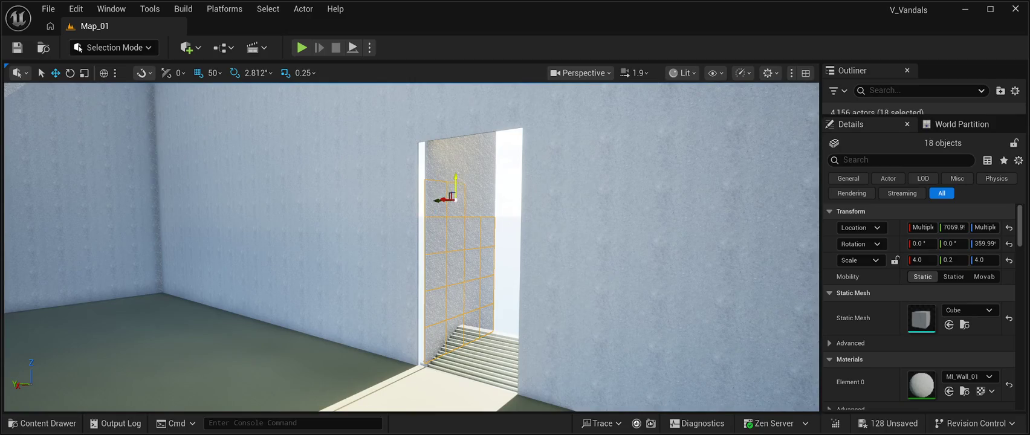
{"action": "left_click", "coordinate": [475, 193], "text": "ctrl"}
{"action": "left_click", "coordinate": [483, 191], "text": "ctrl"}
{"action": "left_click", "coordinate": [485, 159], "text": "ctrl"}
{"action": "left_click", "coordinate": [475, 160], "text": "ctrl"}
{"action": "left_click", "coordinate": [455, 162], "text": "ctrl"}
{"action": "left_click", "coordinate": [430, 158], "text": "ctrl"}
Step: Add the upper and top-edge cubes of the tiled grey wall to the selection
{"action": "scroll", "coordinate": [448, 242], "scroll_direction": "up", "scroll_amount": 5}
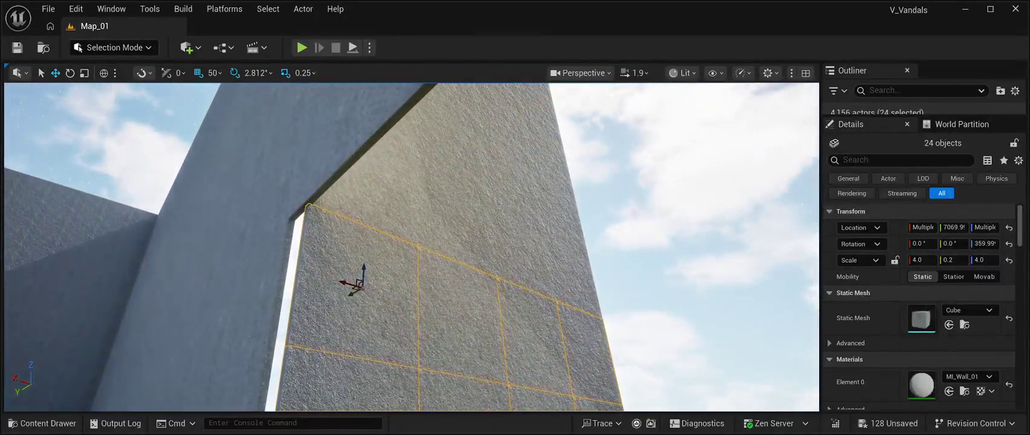
{"action": "left_click", "coordinate": [375, 181], "text": "ctrl"}
{"action": "left_click", "coordinate": [448, 211], "text": "ctrl"}
{"action": "left_click", "coordinate": [511, 242], "text": "ctrl"}
{"action": "left_click", "coordinate": [547, 201], "text": "ctrl"}
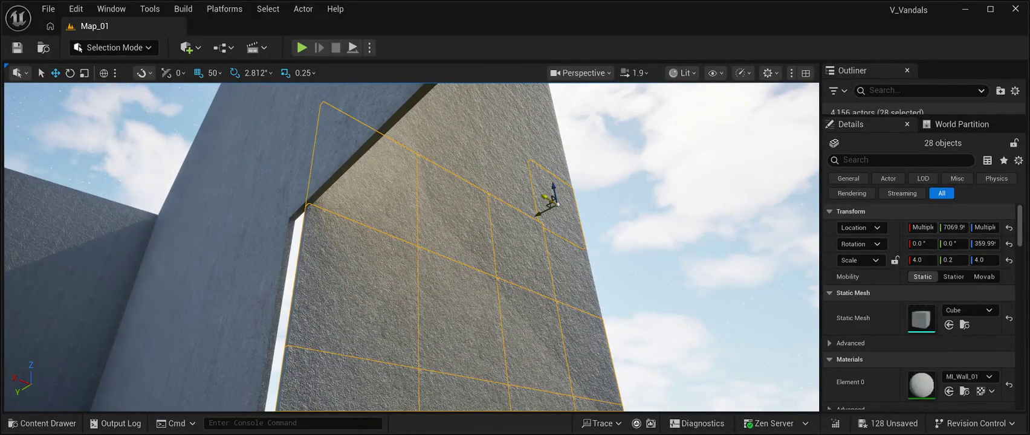
{"action": "left_click", "coordinate": [570, 272], "text": "ctrl"}
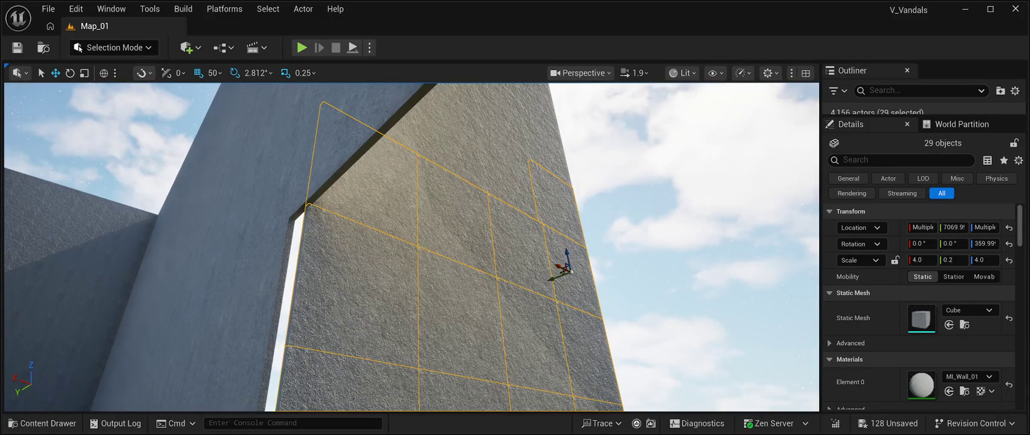
{"action": "left_click", "coordinate": [501, 171], "text": "ctrl"}
{"action": "left_click", "coordinate": [450, 137], "text": "ctrl"}
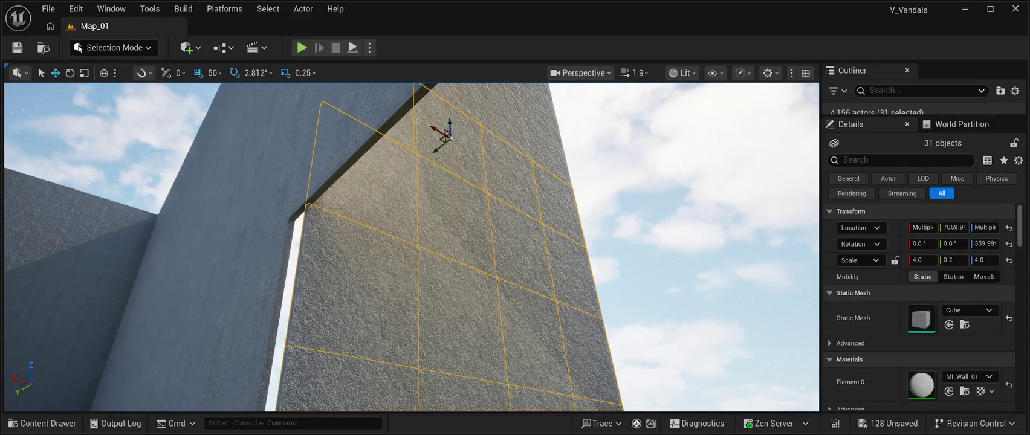
{"action": "scroll", "coordinate": [411, 248], "scroll_direction": "up", "scroll_amount": 5}
{"action": "left_click", "coordinate": [166, 227], "text": "ctrl"}
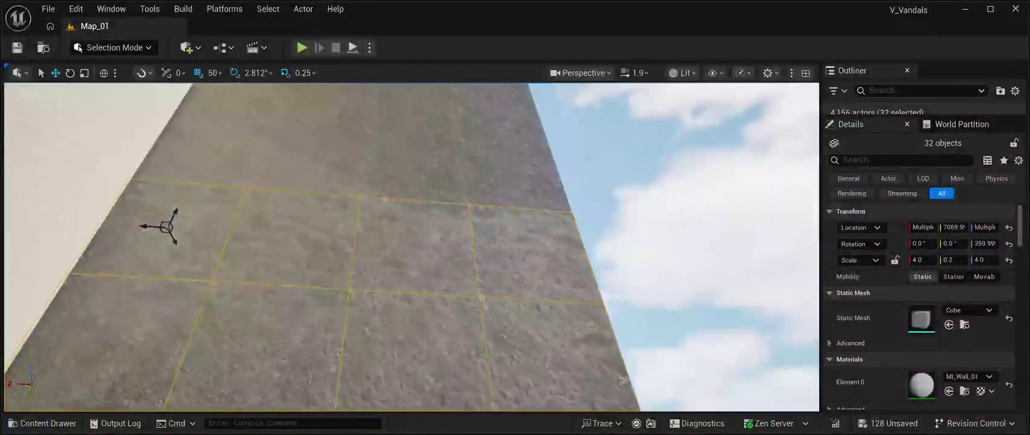
{"action": "scroll", "coordinate": [411, 248], "scroll_direction": "down", "scroll_amount": 3}
{"action": "left_click", "coordinate": [494, 296], "text": "ctrl"}
{"action": "left_click", "coordinate": [402, 294], "text": "ctrl"}
{"action": "left_click", "coordinate": [308, 279], "text": "ctrl"}
{"action": "left_click", "coordinate": [202, 269], "text": "ctrl"}
{"action": "left_click", "coordinate": [229, 215], "text": "ctrl"}
{"action": "left_click", "coordinate": [317, 225], "text": "ctrl"}
{"action": "left_click", "coordinate": [405, 234], "text": "ctrl"}
{"action": "left_click", "coordinate": [482, 247], "text": "ctrl"}
{"action": "left_click", "coordinate": [468, 210], "text": "ctrl"}
{"action": "left_click", "coordinate": [407, 197], "text": "ctrl"}
{"action": "left_click", "coordinate": [336, 197], "text": "ctrl"}
{"action": "left_click", "coordinate": [263, 185], "text": "ctrl"}
{"action": "left_click", "coordinate": [283, 154], "text": "ctrl"}
{"action": "left_click", "coordinate": [342, 160], "text": "ctrl"}
{"action": "left_click", "coordinate": [405, 170], "text": "ctrl"}
{"action": "left_click", "coordinate": [462, 180], "text": "ctrl"}
{"action": "left_click", "coordinate": [461, 152], "text": "ctrl"}
{"action": "left_click", "coordinate": [404, 148], "text": "ctrl"}
{"action": "left_click", "coordinate": [347, 137], "text": "ctrl"}
{"action": "left_click", "coordinate": [296, 132], "text": "ctrl"}
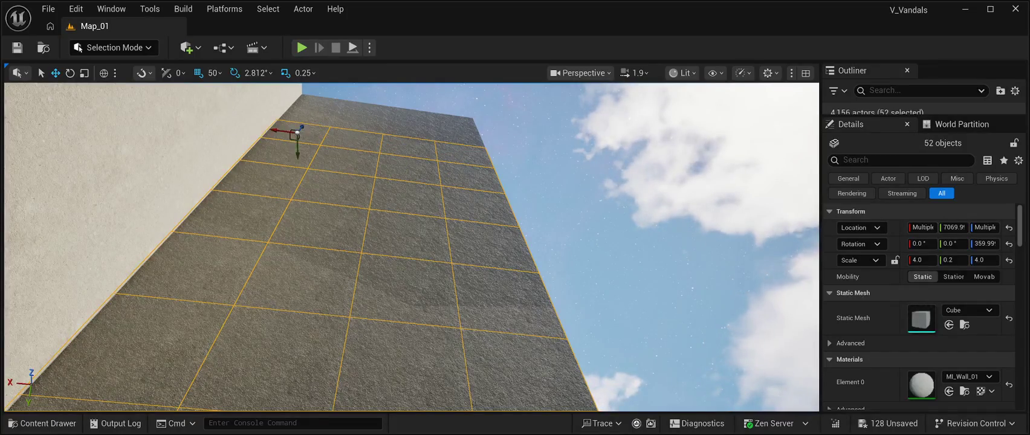
{"action": "left_click", "coordinate": [315, 104], "text": "ctrl"}
{"action": "left_click", "coordinate": [357, 119], "text": "ctrl"}
{"action": "left_click", "coordinate": [307, 114], "text": "ctrl"}
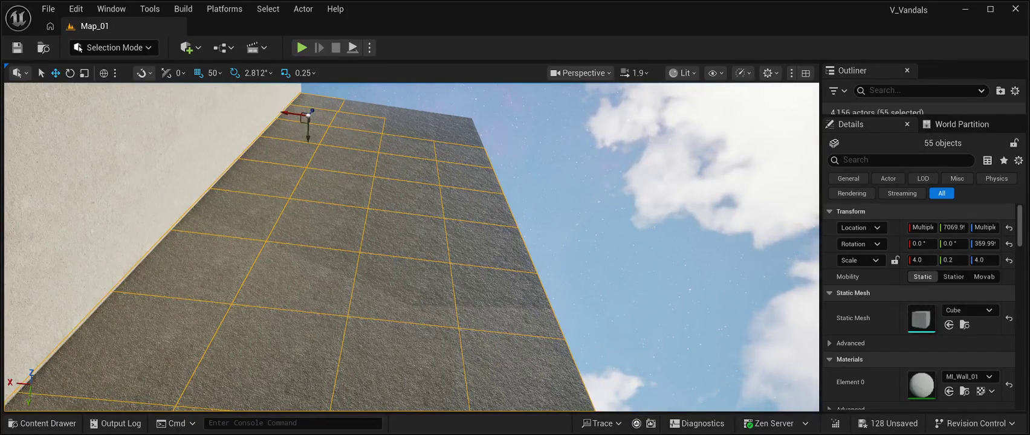
{"action": "left_click", "coordinate": [359, 110], "text": "ctrl"}
{"action": "left_click", "coordinate": [408, 116], "text": "ctrl"}
{"action": "left_click", "coordinate": [403, 136], "text": "ctrl"}
{"action": "left_click", "coordinate": [448, 125], "text": "ctrl"}
{"action": "left_click", "coordinate": [454, 136], "text": "ctrl"}
Step: Move the selected doorway wall pieces +100 along Y in two 50-unit drags
{"action": "mouse_move", "coordinate": [454, 137]}
{"action": "left_mouse_down"}
{"action": "mouse_move", "coordinate": [496, 141]}
{"action": "mouse_move", "coordinate": [562, 117]}
{"action": "mouse_move", "coordinate": [592, 124]}
{"action": "mouse_move", "coordinate": [532, 164]}
{"action": "mouse_move", "coordinate": [559, 162]}
{"action": "left_mouse_up"}
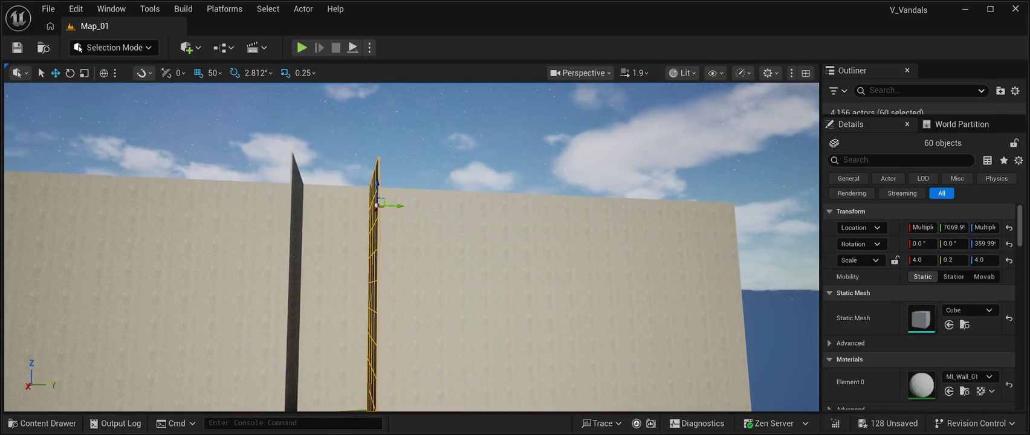
{"action": "mouse_move", "coordinate": [399, 206]}
{"action": "left_mouse_down"}
{"action": "mouse_move", "coordinate": [411, 206]}
{"action": "mouse_move", "coordinate": [429, 175]}
{"action": "mouse_move", "coordinate": [393, 185]}
{"action": "left_mouse_up"}
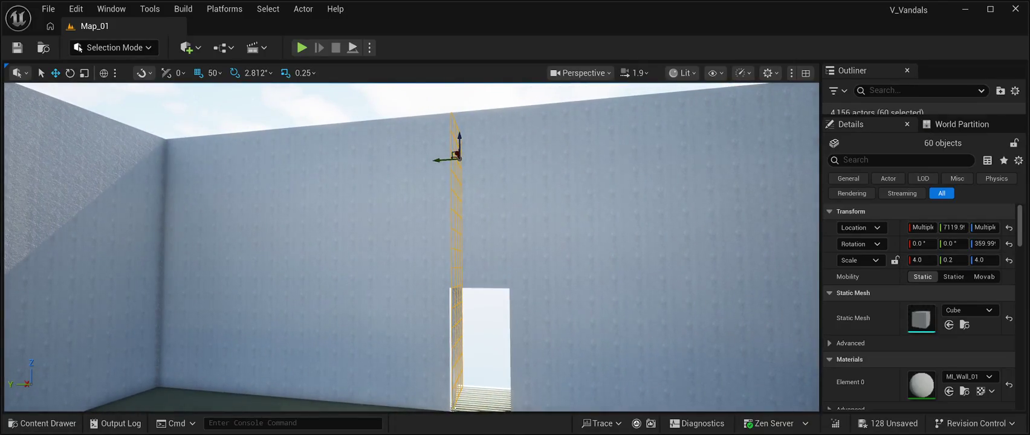
{"action": "left_click_drag", "start_coordinate": [444, 160], "coordinate": [441, 160]}
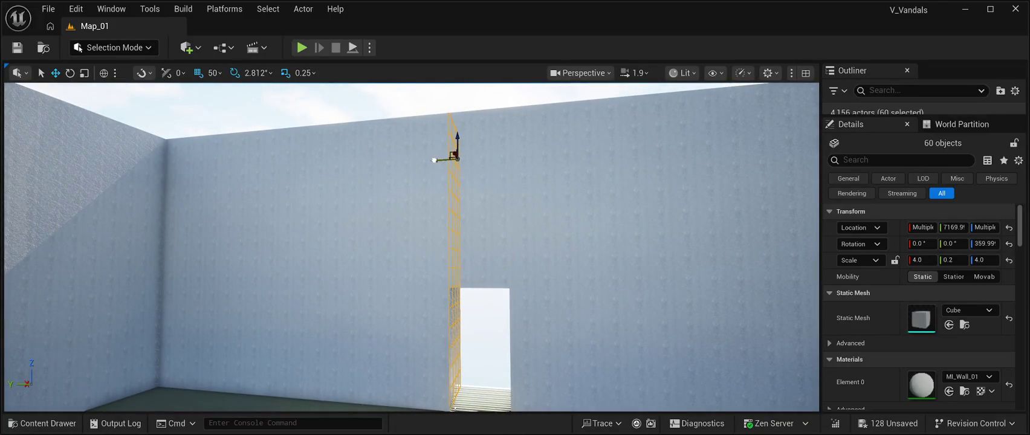
Step: Select the two lower wall panels beside the doorway and move them +50 along Y
{"action": "key", "text": "Up"}
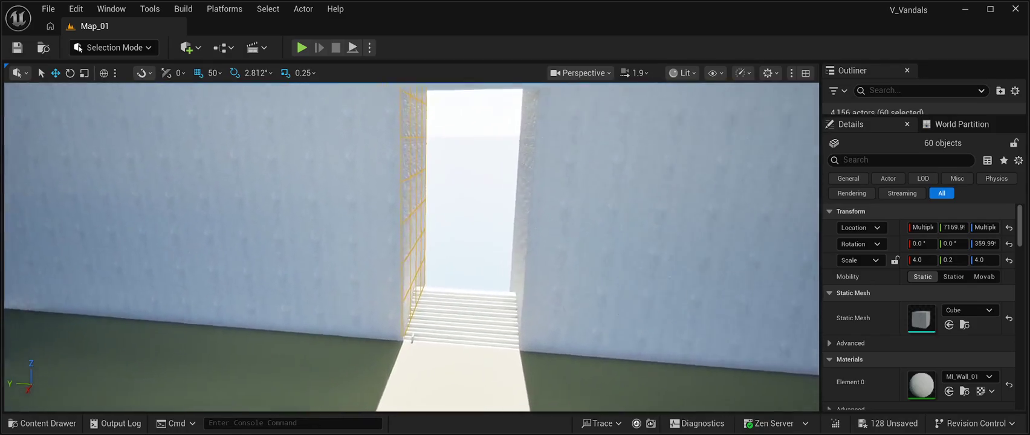
{"action": "key", "text": "Up"}
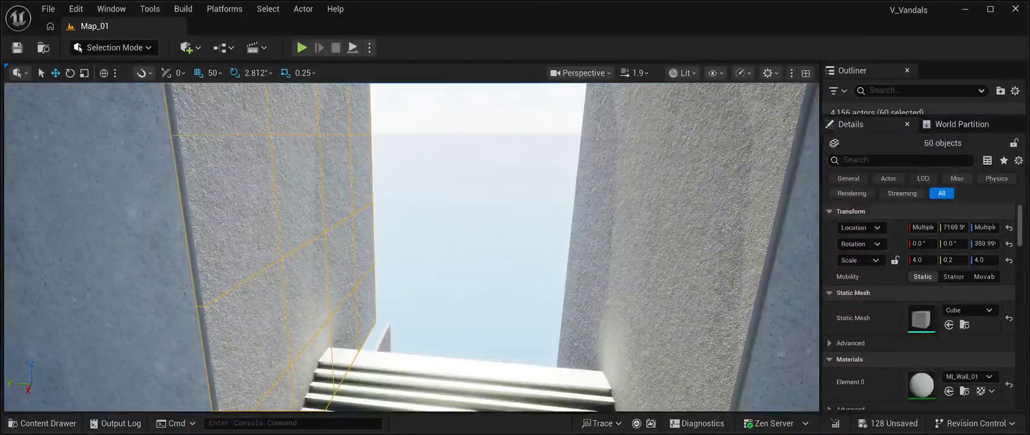
{"action": "key", "text": "Up"}
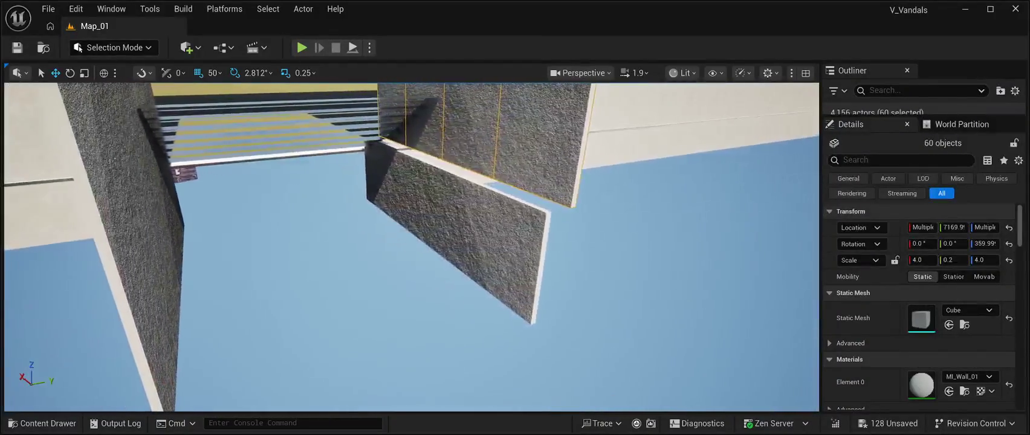
{"action": "left_click", "coordinate": [490, 253]}
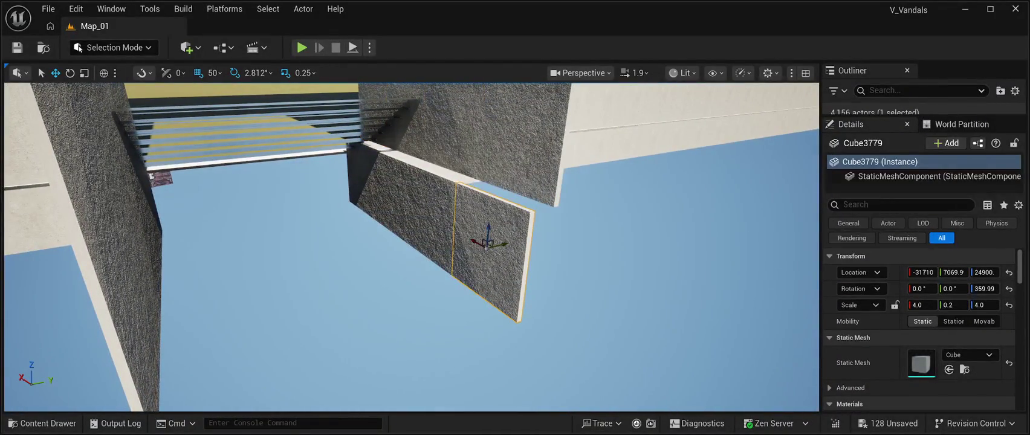
{"action": "left_click", "coordinate": [429, 213], "text": "ctrl"}
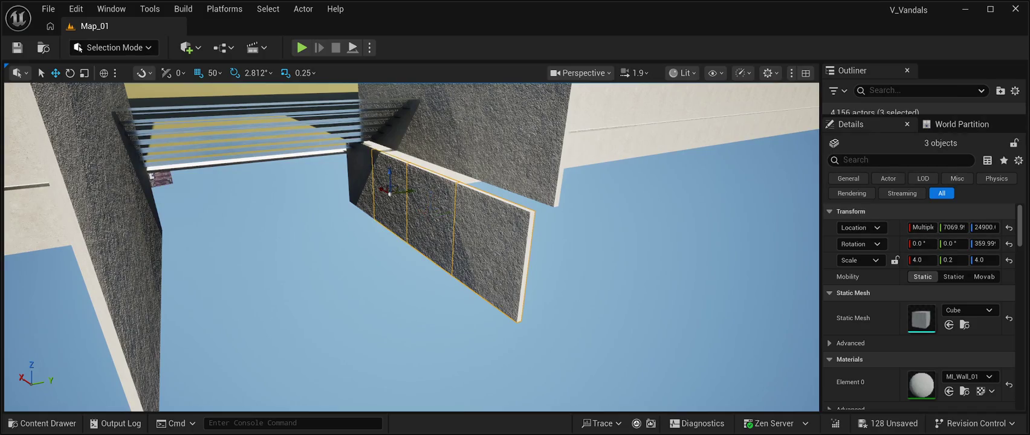
{"action": "left_click_drag", "start_coordinate": [382, 175], "coordinate": [387, 175]}
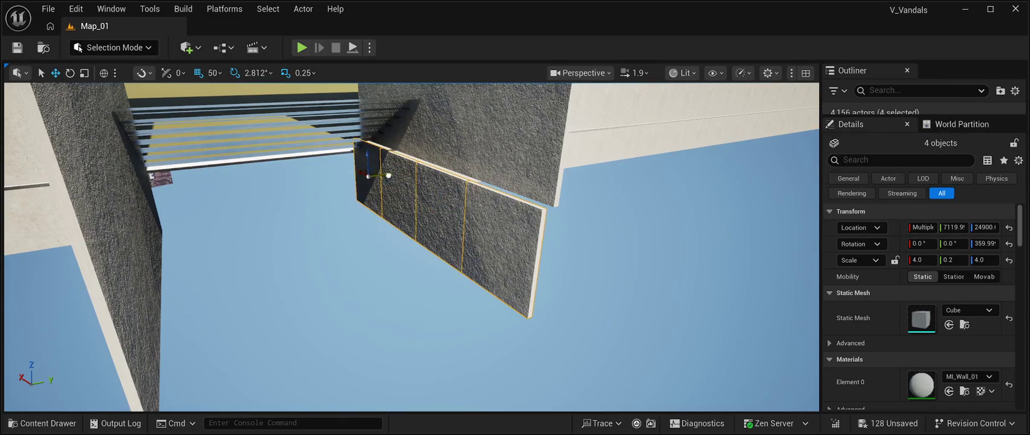
{"action": "key", "text": "w"}
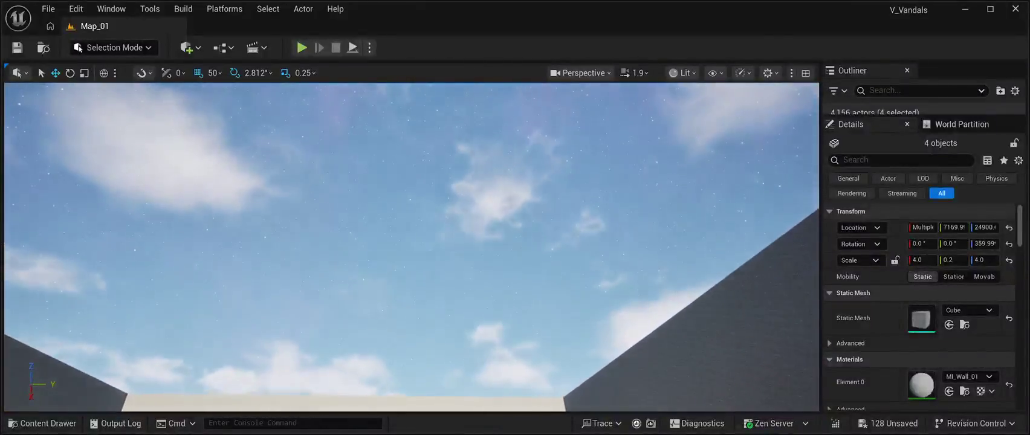
{"action": "left_click", "coordinate": [411, 242]}
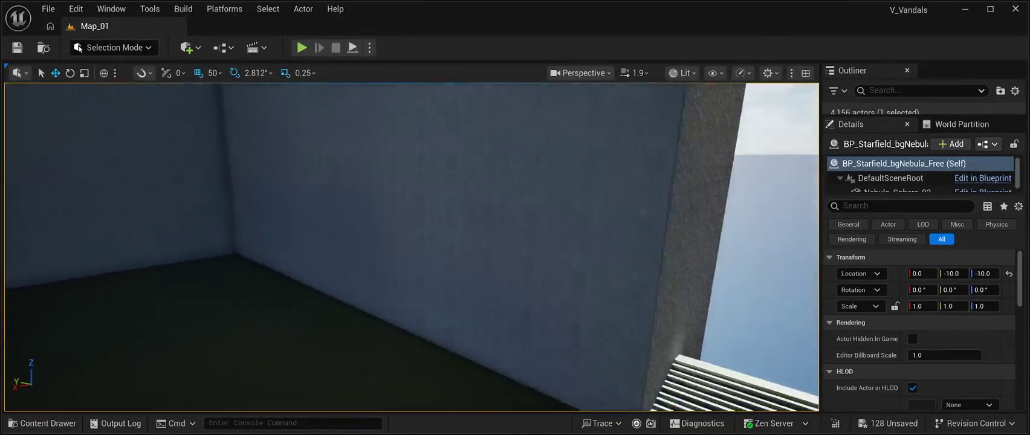
{"action": "key", "text": "w"}
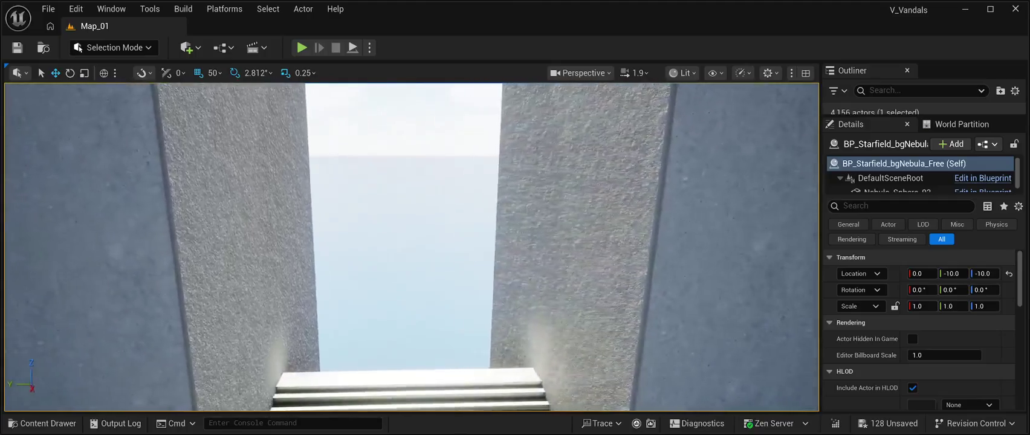
{"action": "key", "text": "w"}
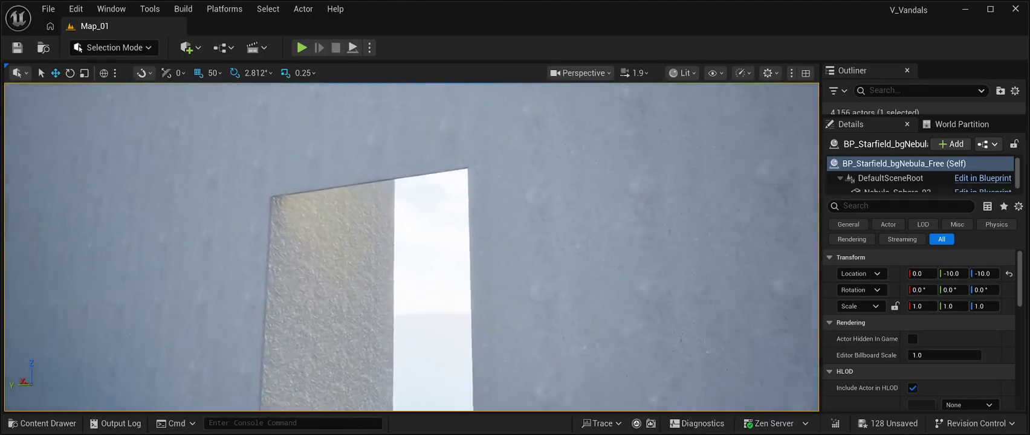
{"action": "key", "text": "w"}
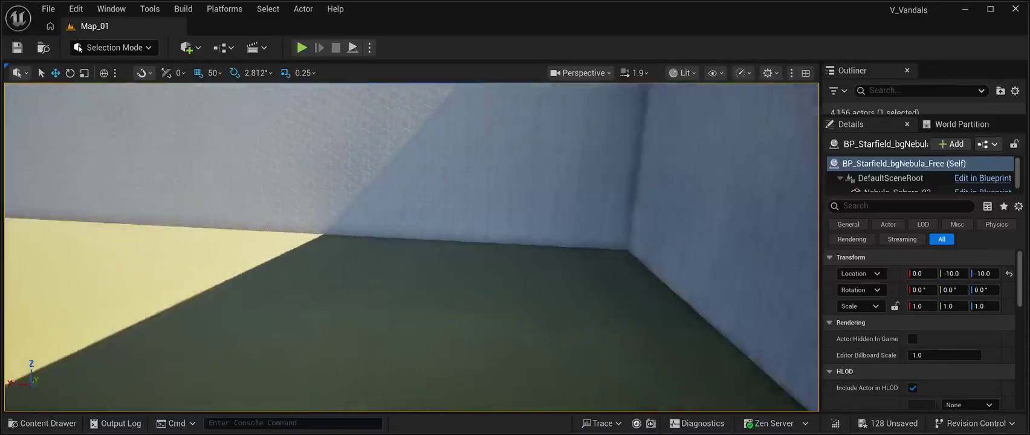
{"action": "key", "text": "w"}
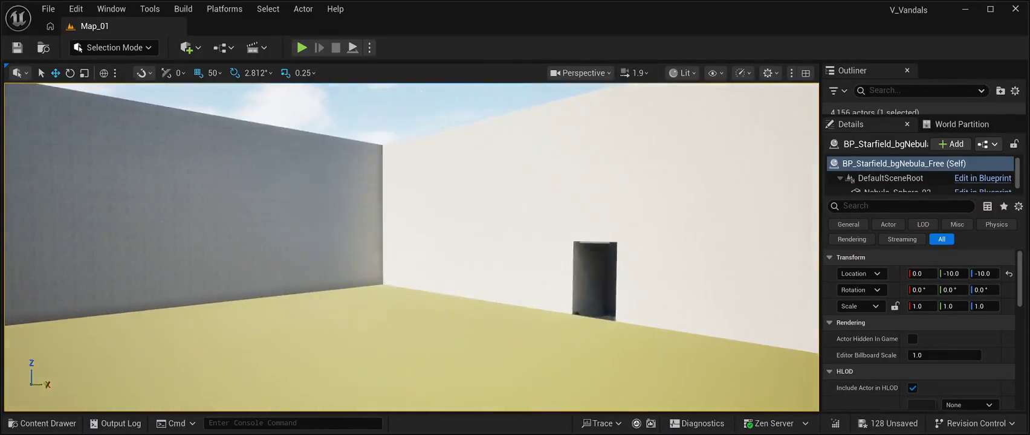
{"action": "key", "text": "w"}
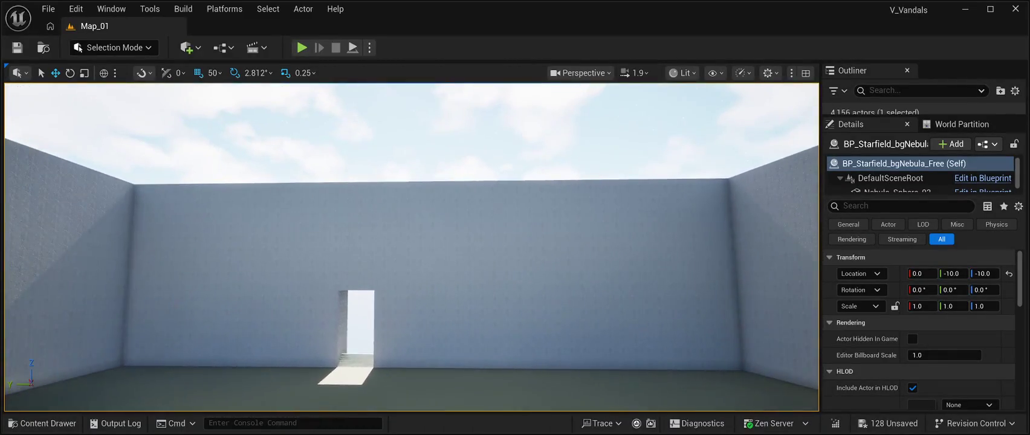
{"action": "key", "text": "w"}
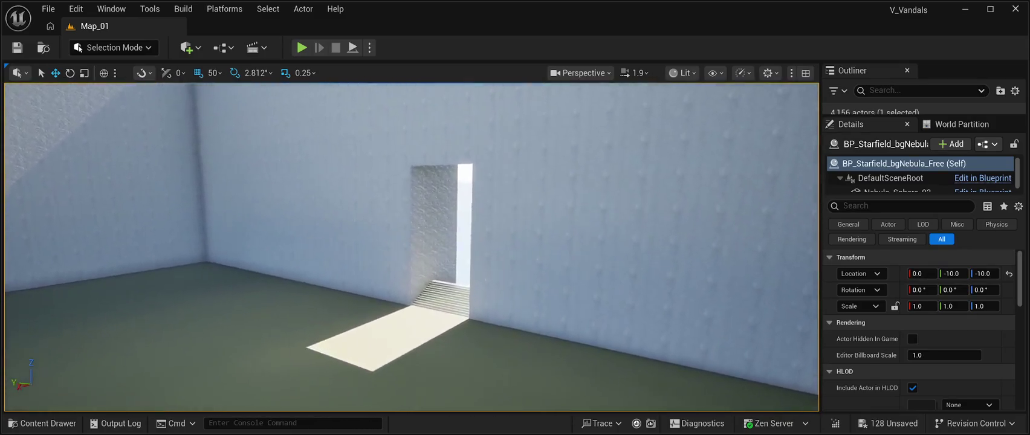
{"action": "key", "text": "w"}
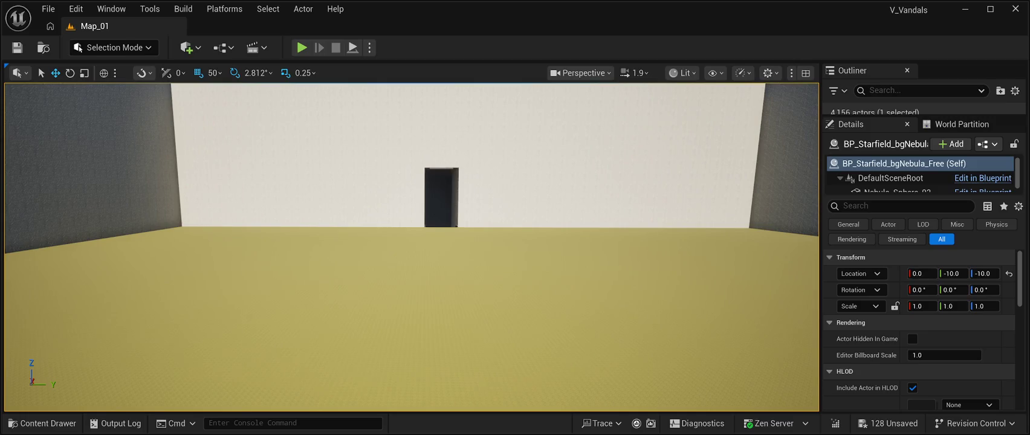
Step: Save all changes to Map_01 and launch a Play-in-editor test of the level
{"action": "left_click", "coordinate": [17, 48]}
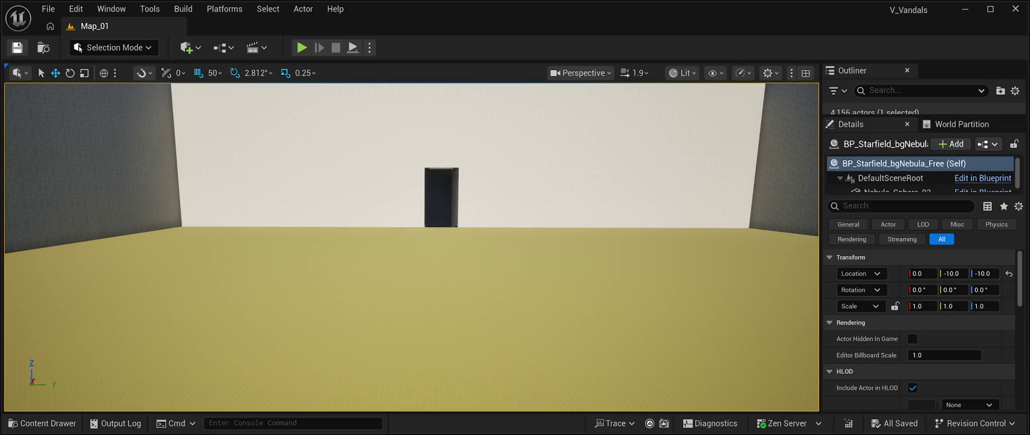
{"action": "left_click", "coordinate": [48, 8]}
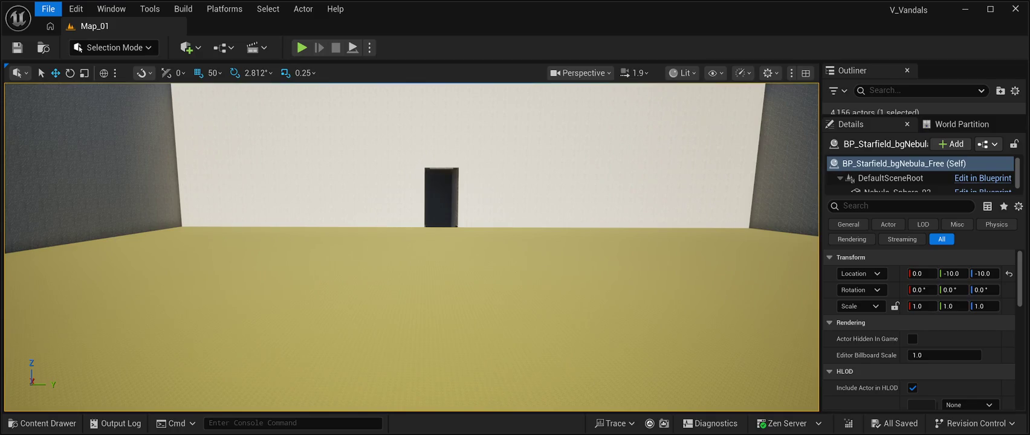
{"action": "key", "text": "Escape"}
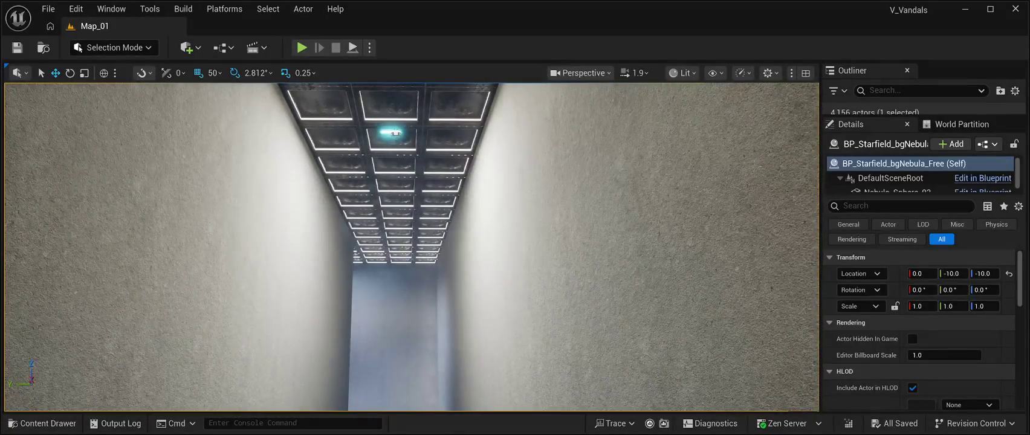
{"action": "left_click", "coordinate": [352, 47]}
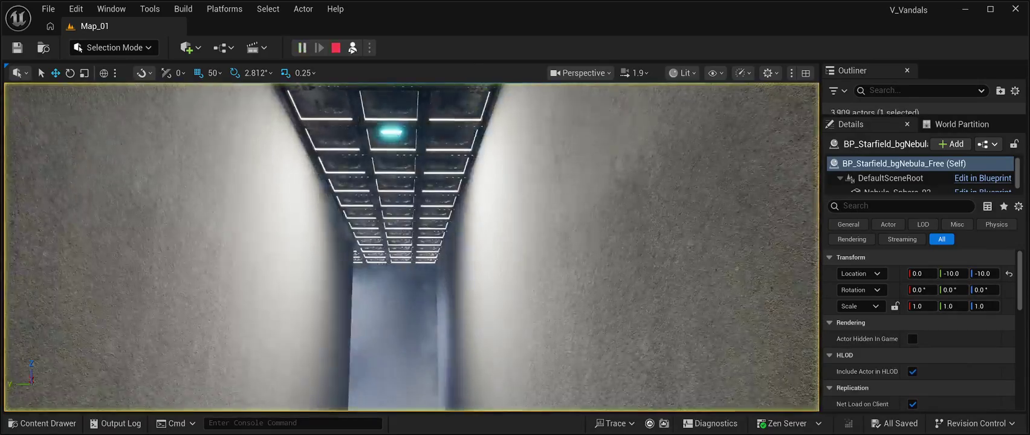
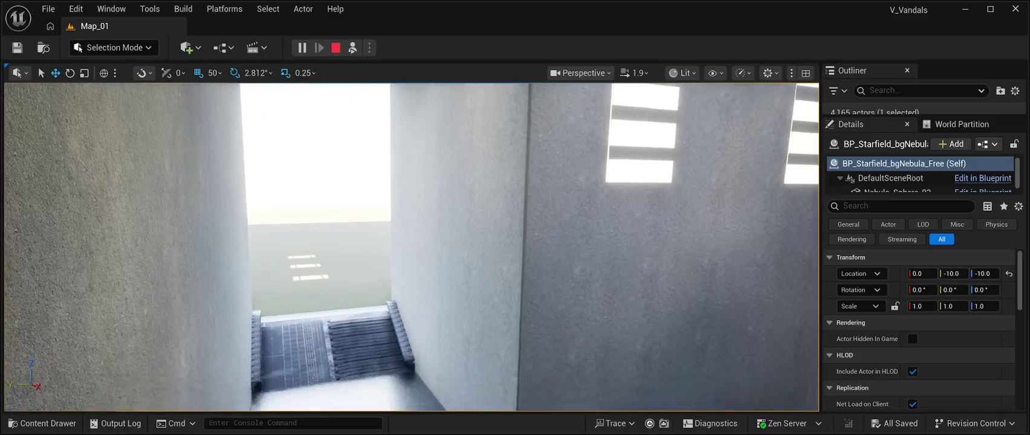
Step: Toggle the Play-in-Editor game view to fullscreen with F11, then restore the editor layout
{"action": "key", "text": "F11"}
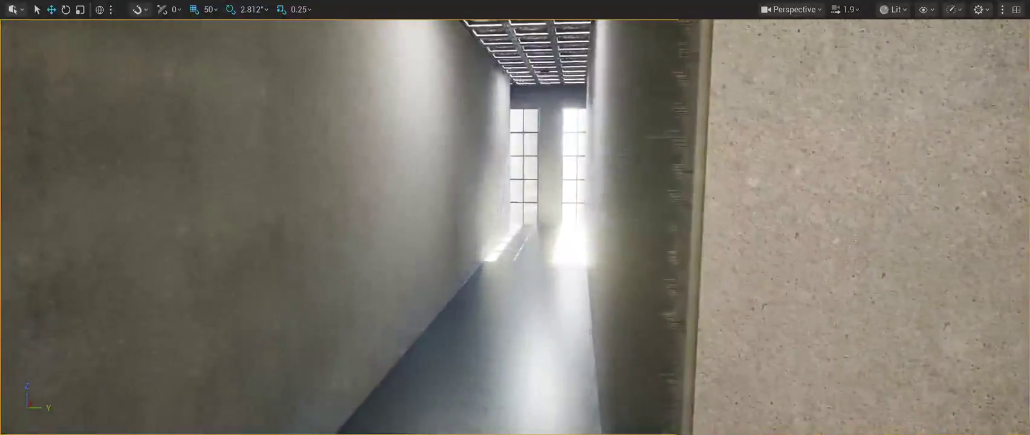
{"action": "key", "text": "F11"}
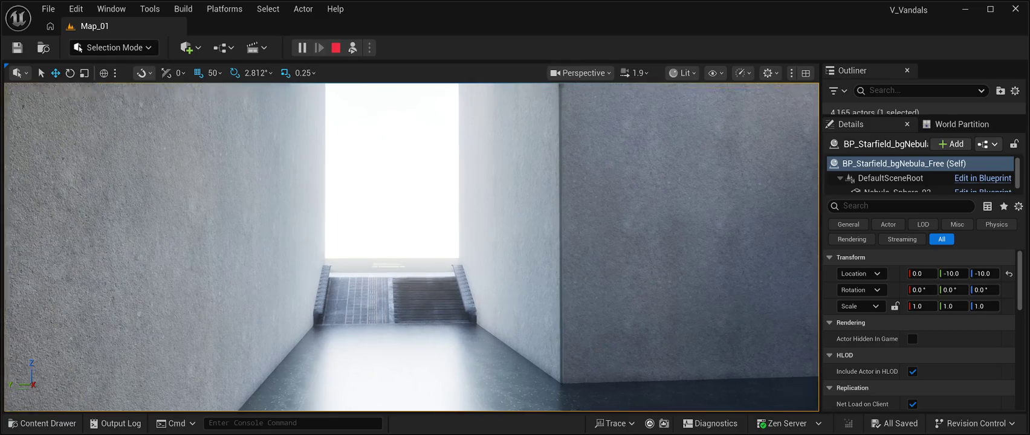
Step: Walk up the stairs, look along the courtyard walls, strafe left, then stop Play-in-Editor
{"action": "key", "text": "w"}
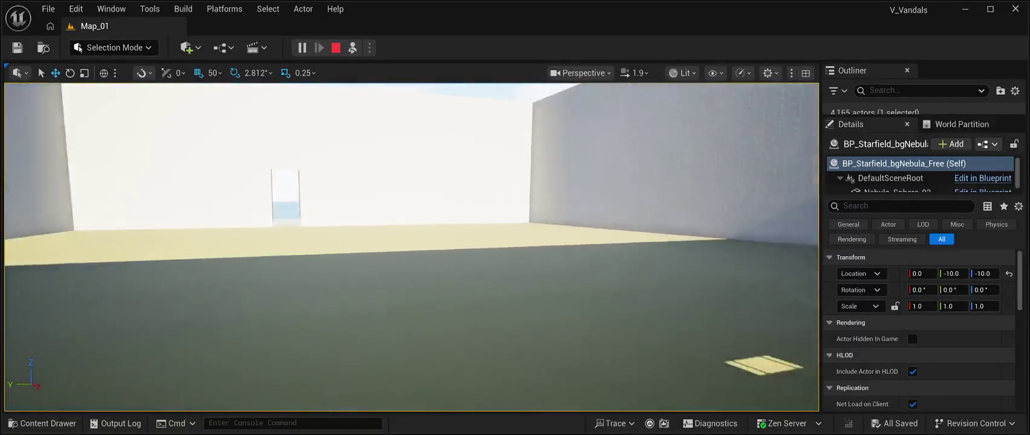
{"action": "key", "text": "w"}
{"action": "key", "text": "w"}
{"action": "key", "text": "w"}
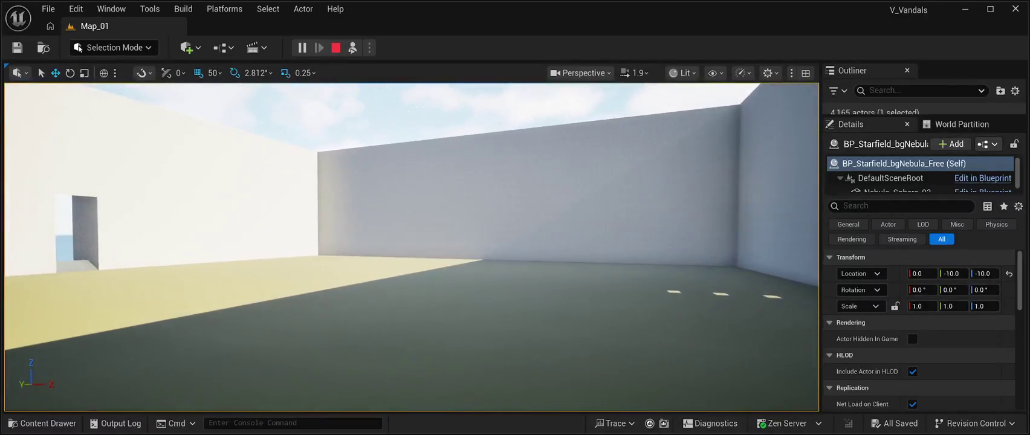
{"action": "key", "text": "w"}
{"action": "key", "text": "w"}
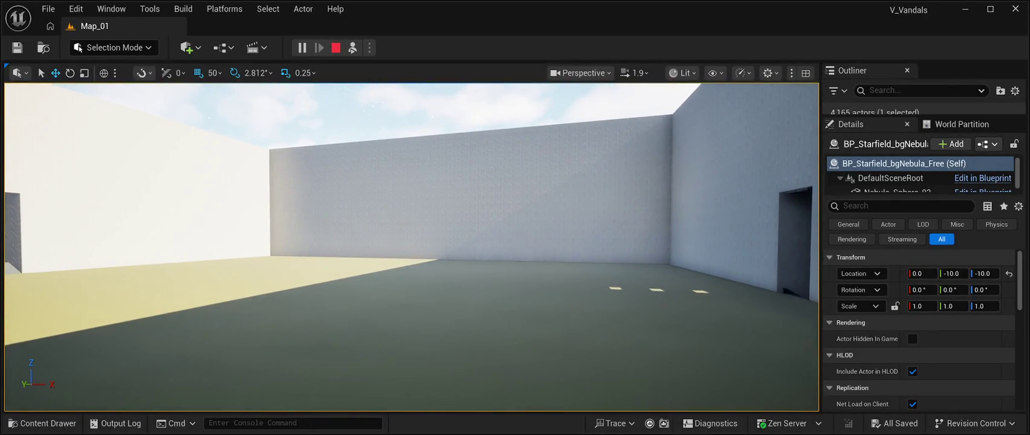
{"action": "key", "text": "a"}
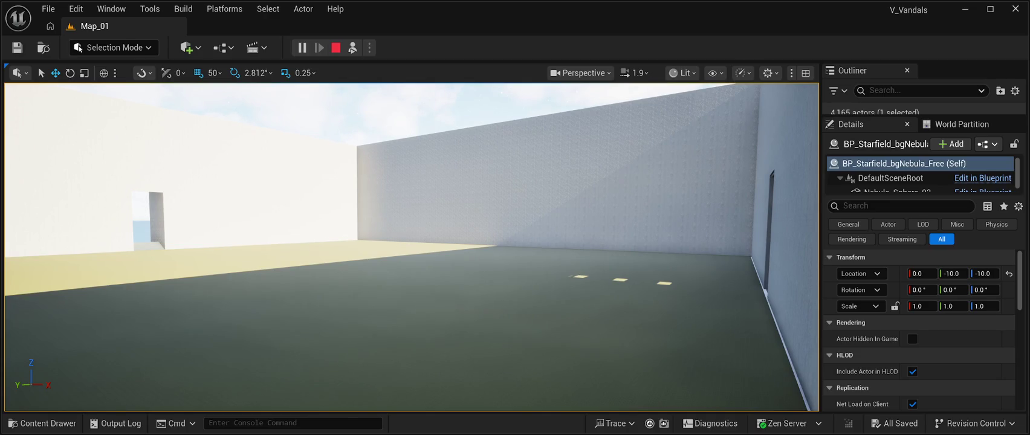
{"action": "left_click", "coordinate": [337, 48]}
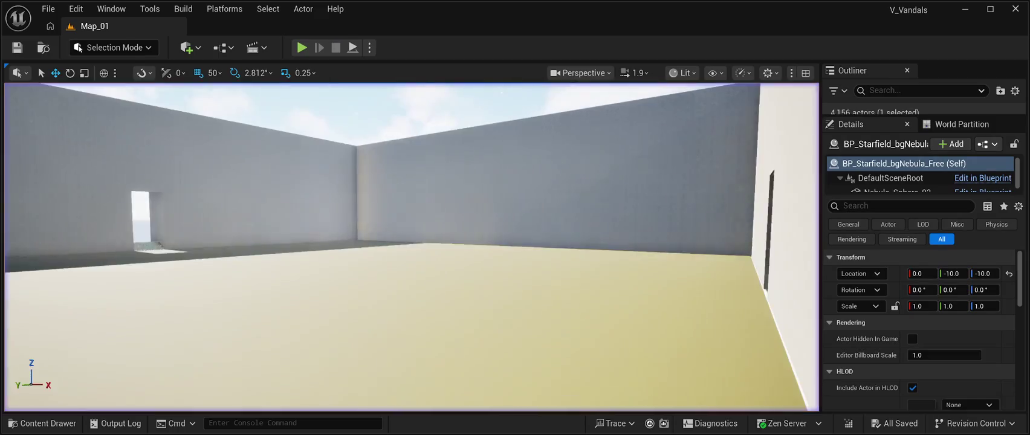